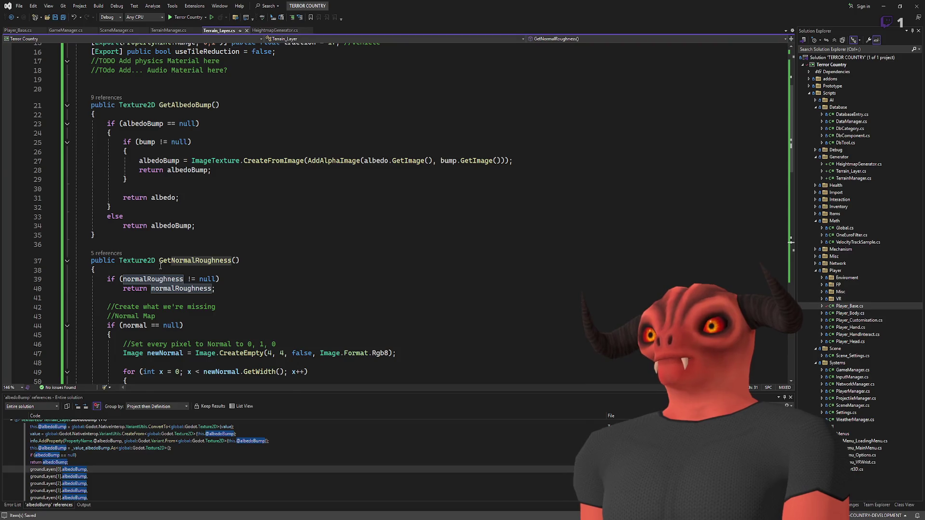
Review the albedoBump, bump and albedo usages, then select the normal-map creation block (lines 42–58)
click(148, 133)
key(Down)
key(Down)
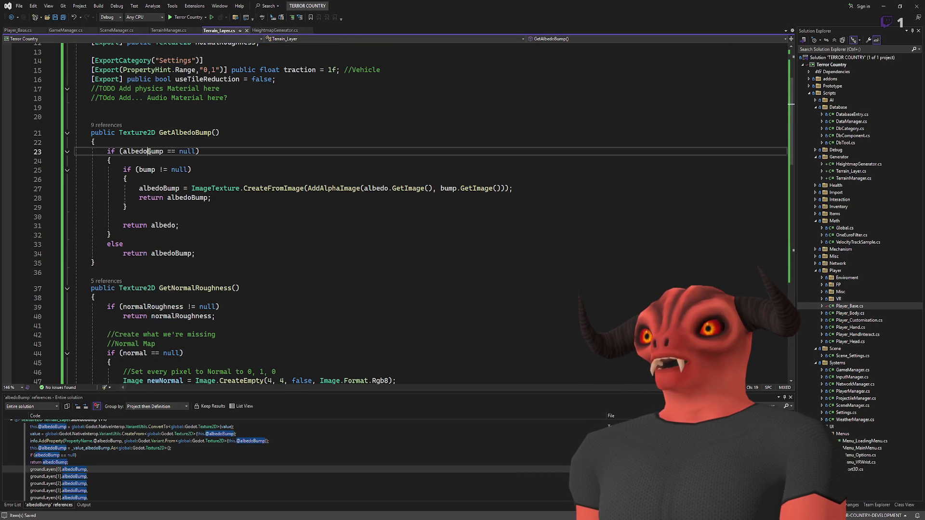
double_click(148, 151)
click(147, 257)
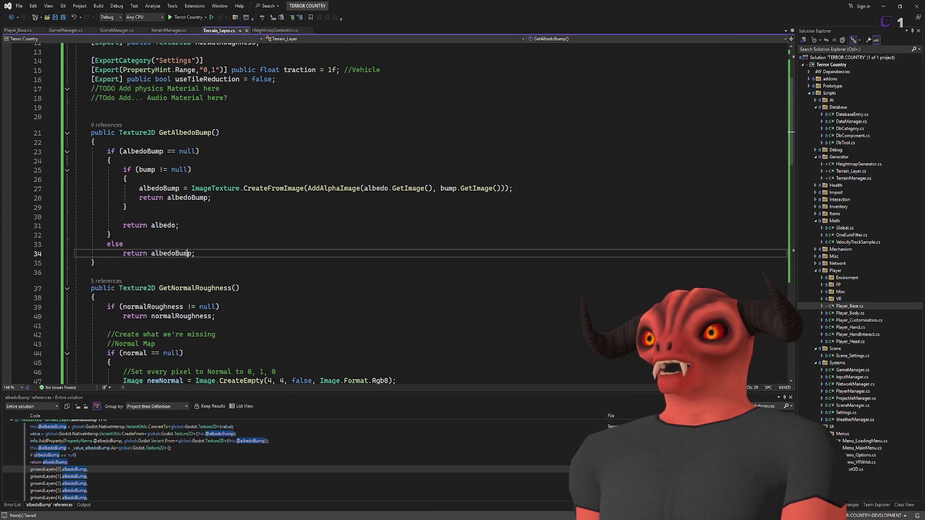
click(140, 170)
click(155, 197)
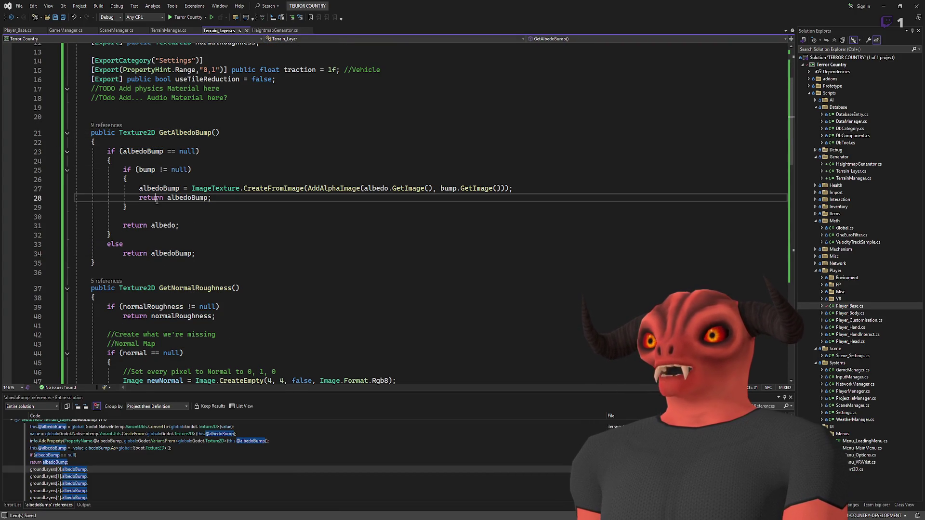
click(178, 217)
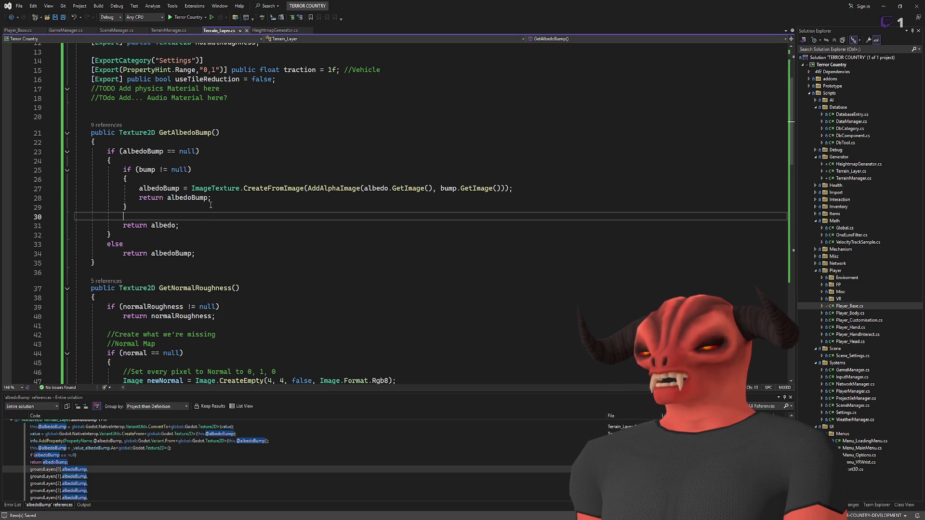
double_click(376, 188)
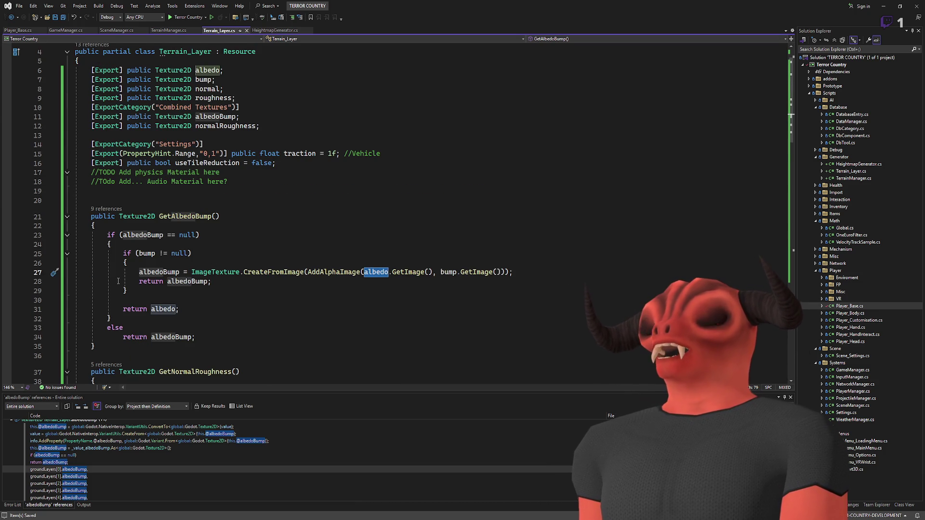
scroll(118, 281, down, 2)
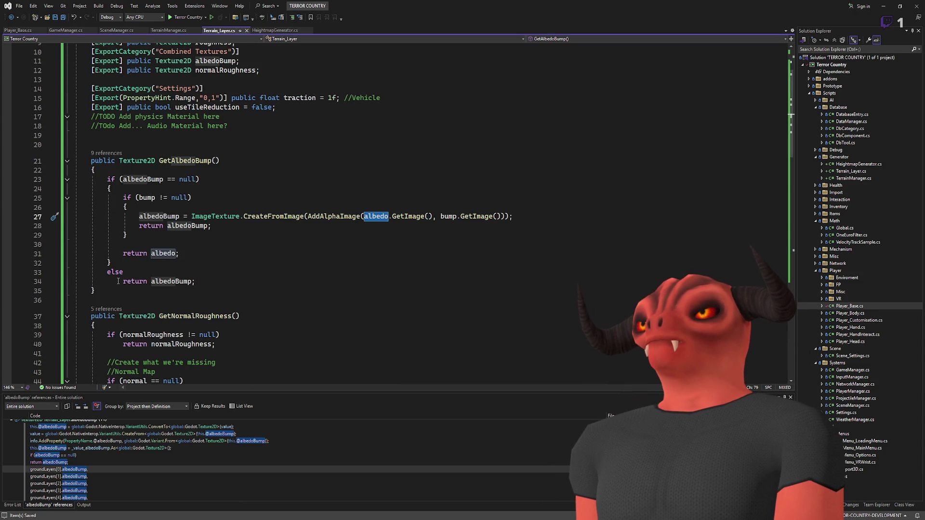
scroll(130, 270, down, 9)
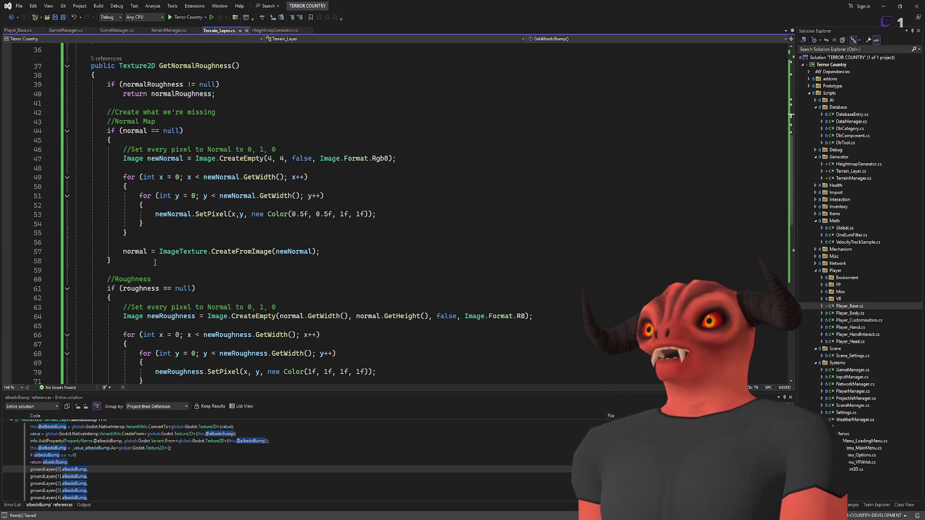
drag(153, 261, 246, 122)
scroll(220, 195, up, 9)
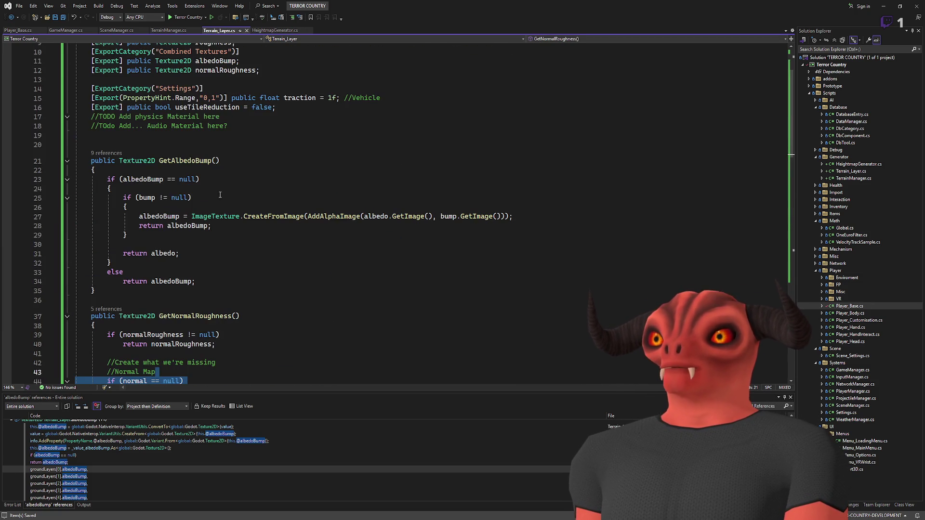
Paste the normal-map block after line 24 and switch its condition and assignment to albedo
click(184, 189)
key(Return)
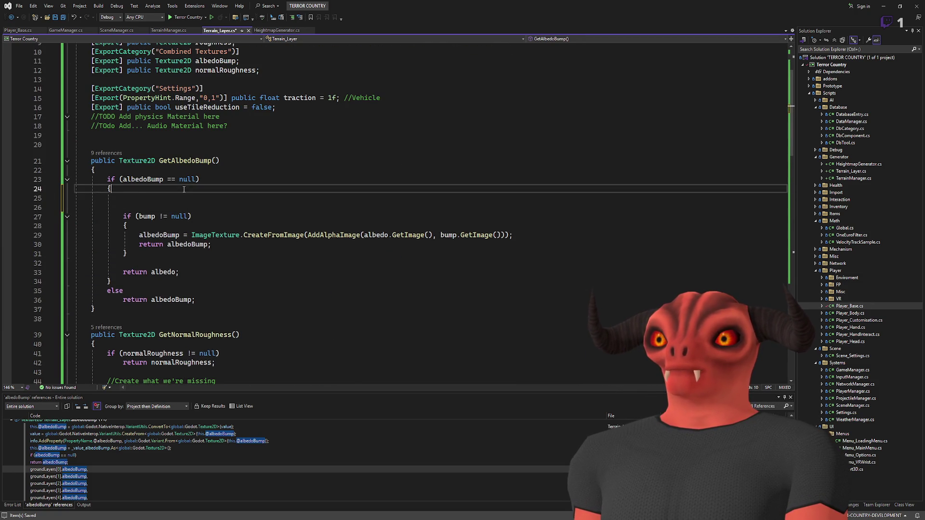
text(if (normal == null)         {             //Set every pixel to Normal to 0, 1, 0             Image newNormal = Image.CreateEmpty(4, 4, false, Image.Format.Rgb8);              for (int x = 0; x < newNormal.GetWidth(); x++)             {                 for (int y = 0; y < newNormal.GetWidth(); y++)                 {                     newNormal.SetPixel(x, y, new Color(0.5f, 0.5f, 1f, 1f));                 }             }              normal = ImageTexture.CreateFromImage(newNormal);         })
double_click(153, 199)
text(albedo)
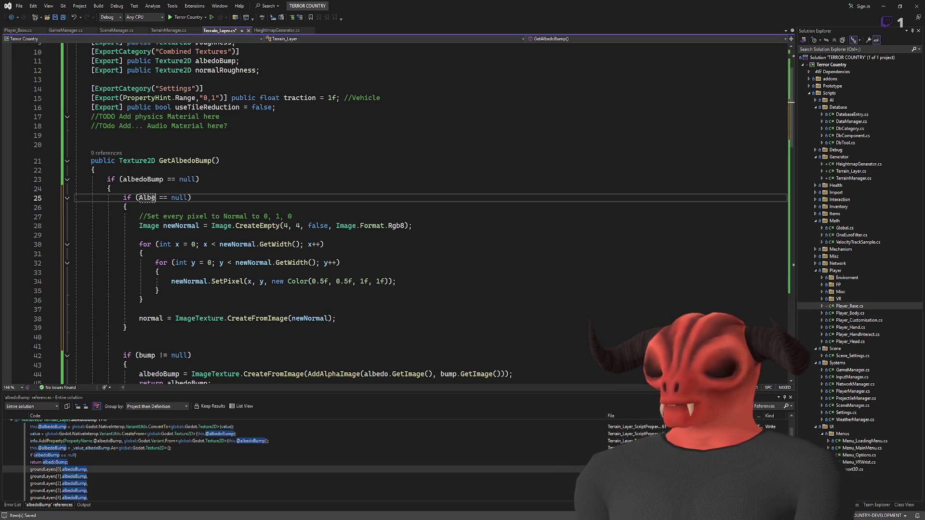
scroll(149, 264, down, 2)
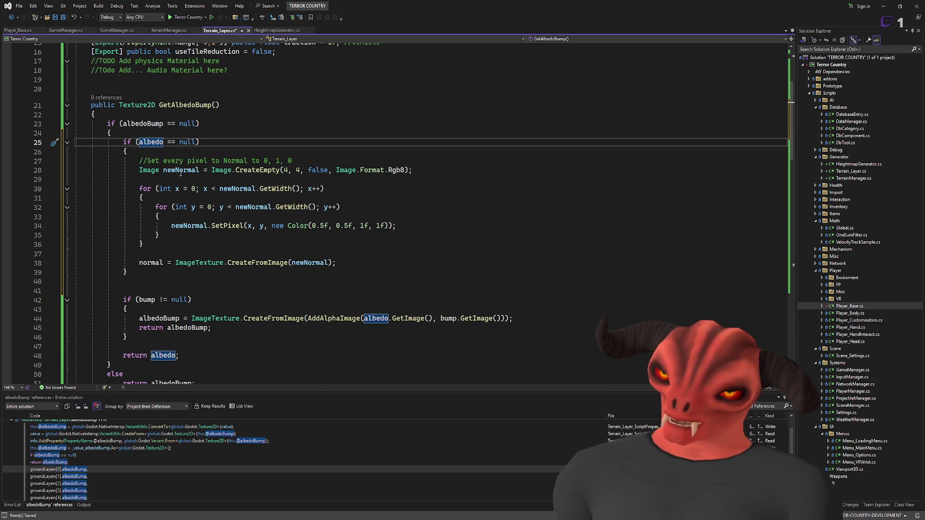
click(149, 264)
double_click(149, 264)
text(albedo)
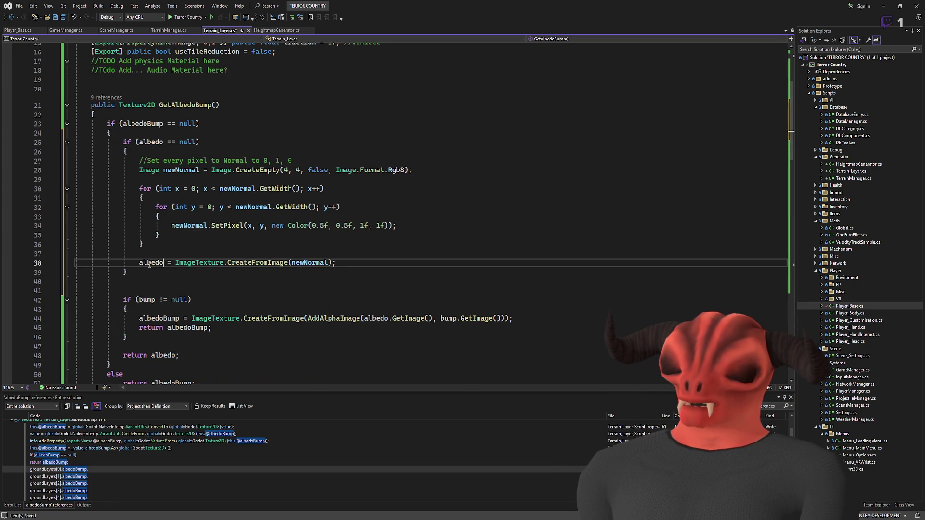
Rename every newNormal in the pasted block to newColor
double_click(181, 170)
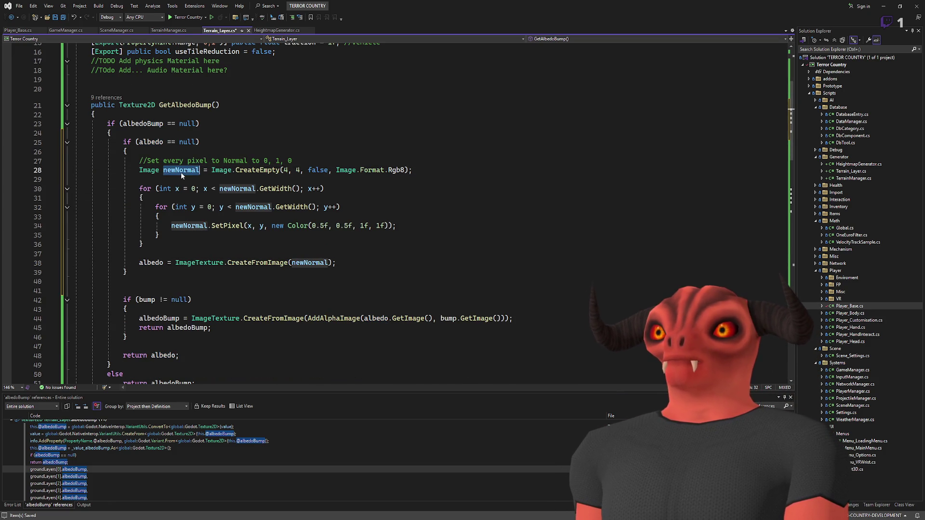
text(newColor)
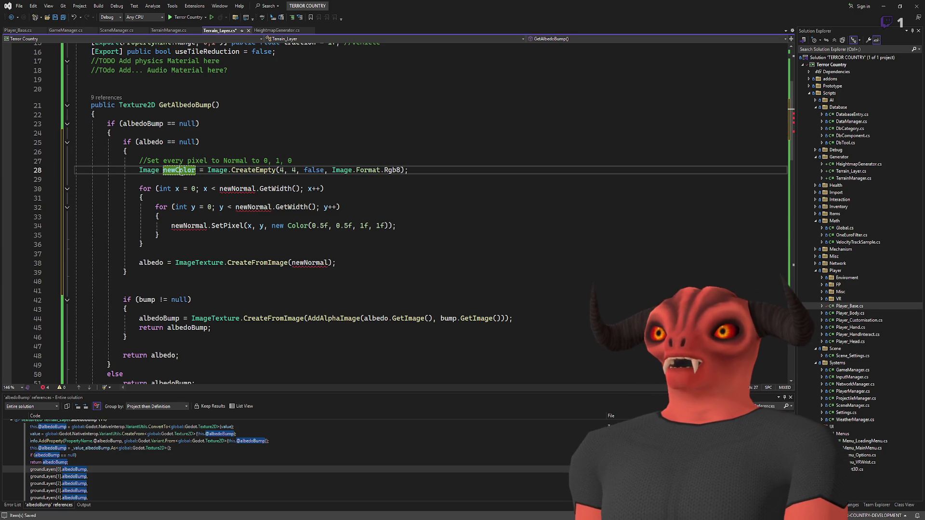
double_click(182, 170)
key(ctrl+c)
double_click(237, 188)
key(ctrl+v)
double_click(249, 207)
key(ctrl+v)
double_click(188, 226)
key(ctrl+v)
click(454, 212)
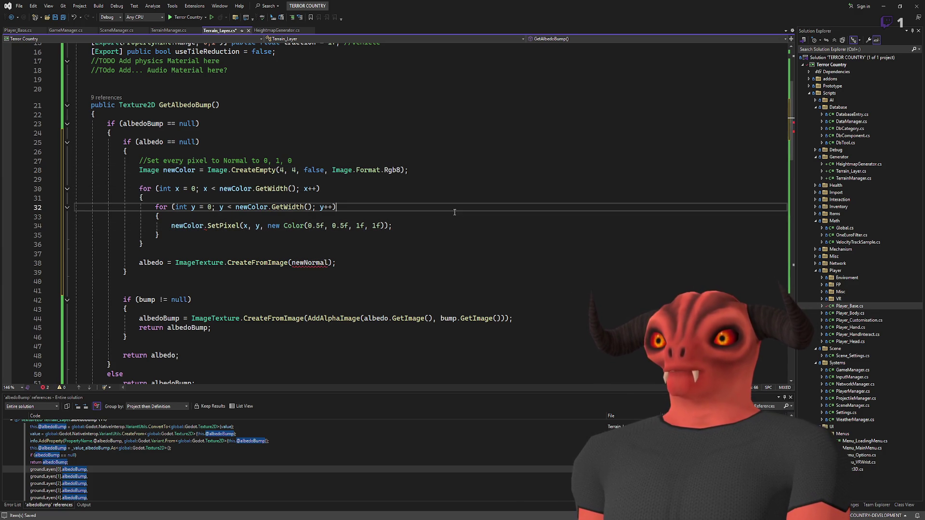
double_click(309, 262)
key(ctrl+v)
key(Up)
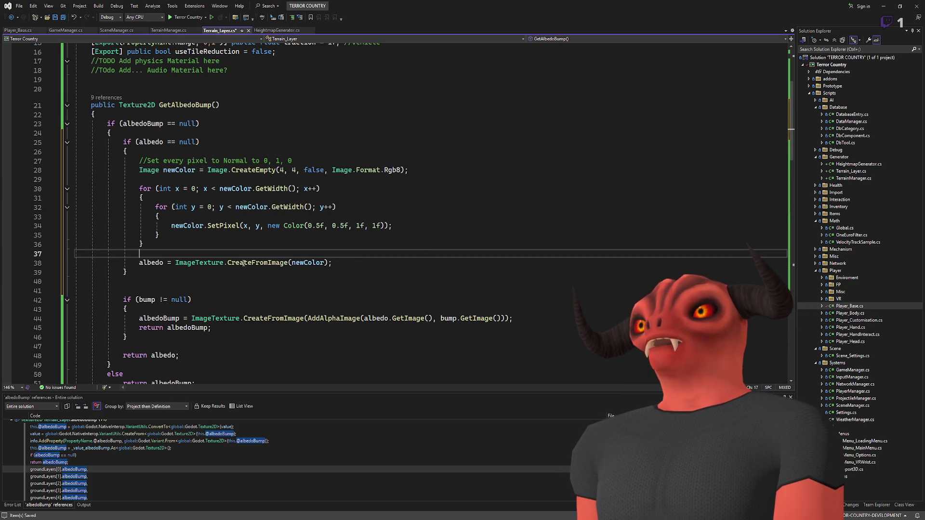
Look over the bump combination block and the AddAlphaImage call
click(149, 266)
scroll(180, 261, down, 2)
mouse_move(337, 263)
mouse_down()
mouse_move(289, 255)
mouse_move(212, 279)
mouse_up()
click(334, 263)
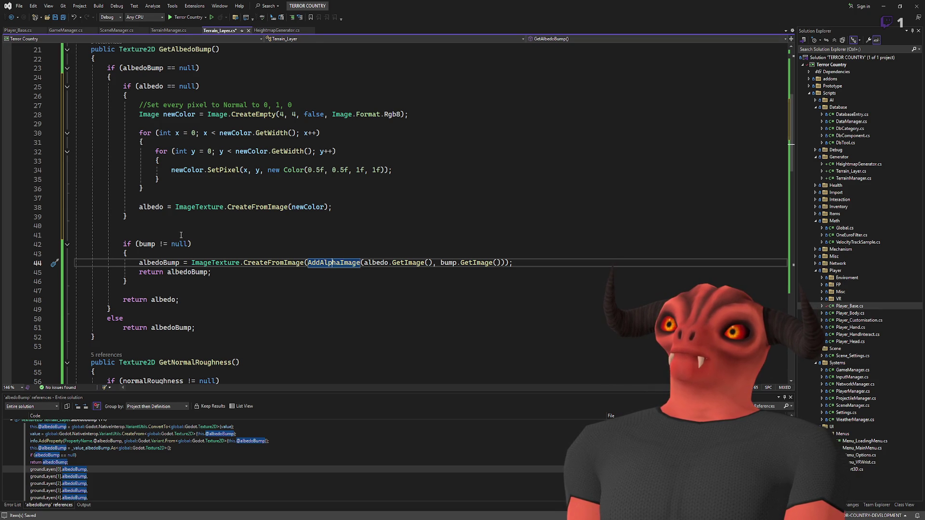
scroll(181, 235, up, 2)
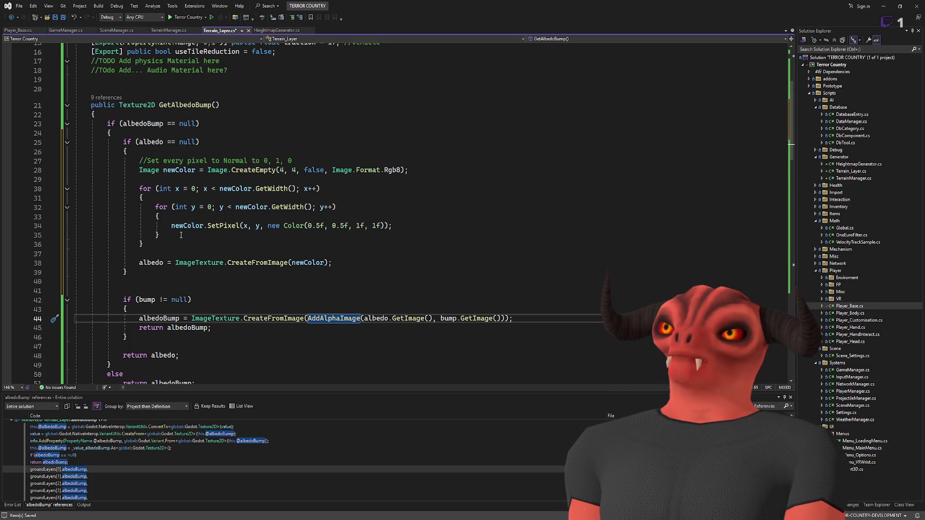
Change line 34's default colour to Color(0.75f, 0.75f, 0.75f, 1f) and save the script
drag(308, 226, 357, 225)
click(366, 226)
key(Left)
key(BackSpace)
text(09)
key(BackSpace)
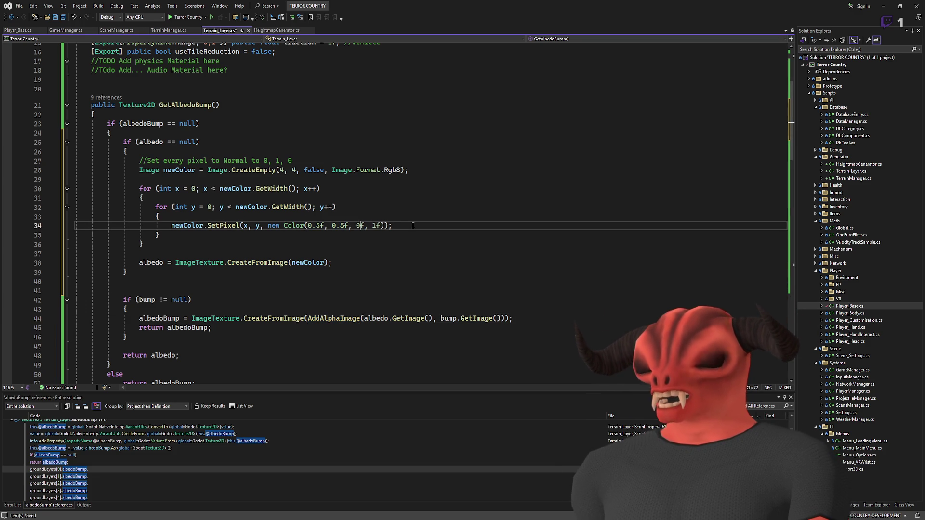
text(.5)
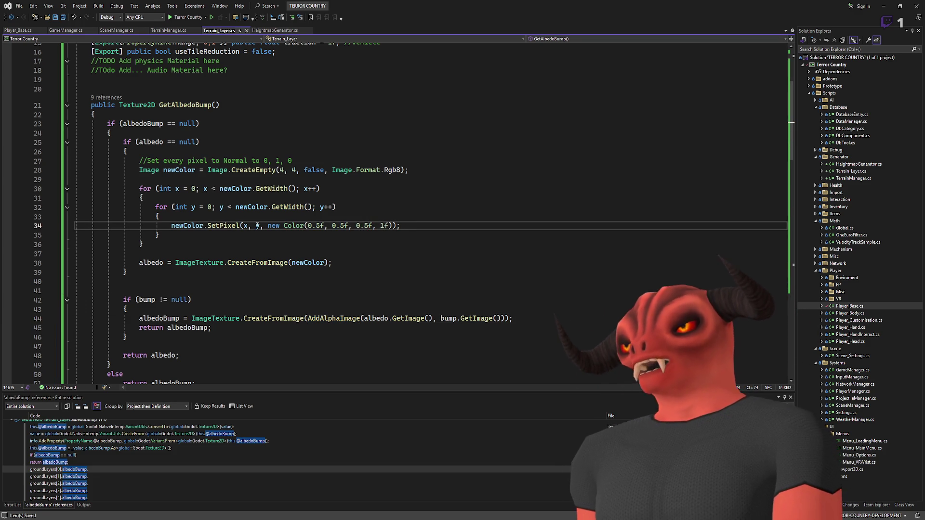
click(317, 226)
text(7)
click(342, 226)
text(7)
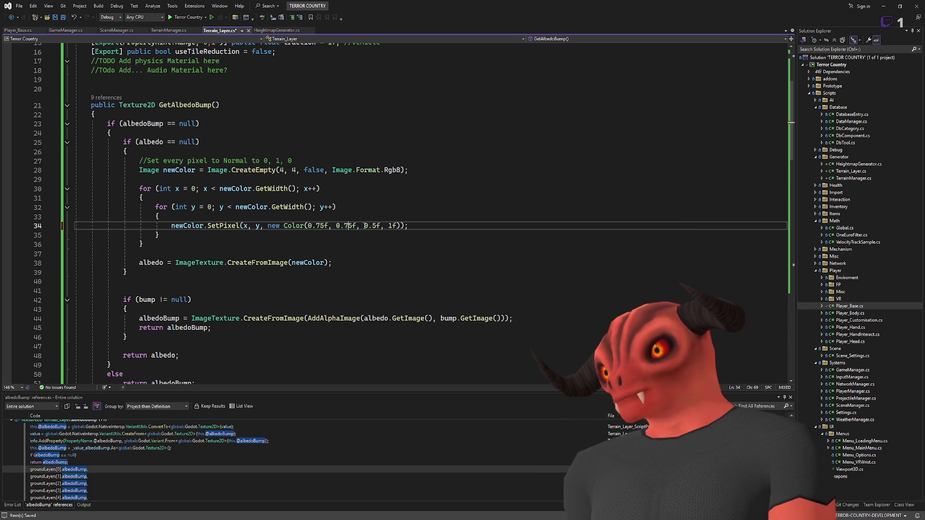
click(371, 226)
text(7)
key(End)
key(ctrl+s)
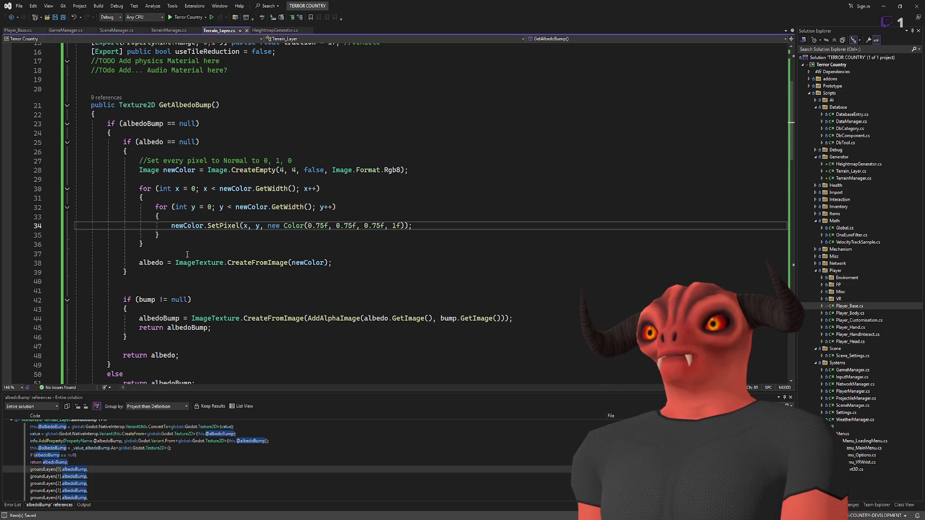
click(303, 161)
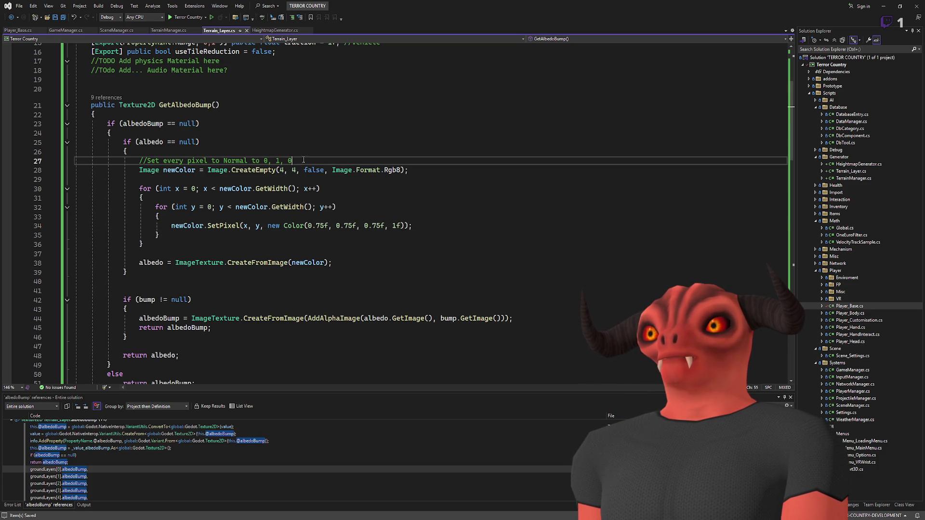
Add an int imageSize = 4 variable and delete the outdated pixel comment line
key(Return)
key(Return)
key(Up)
text(int S)
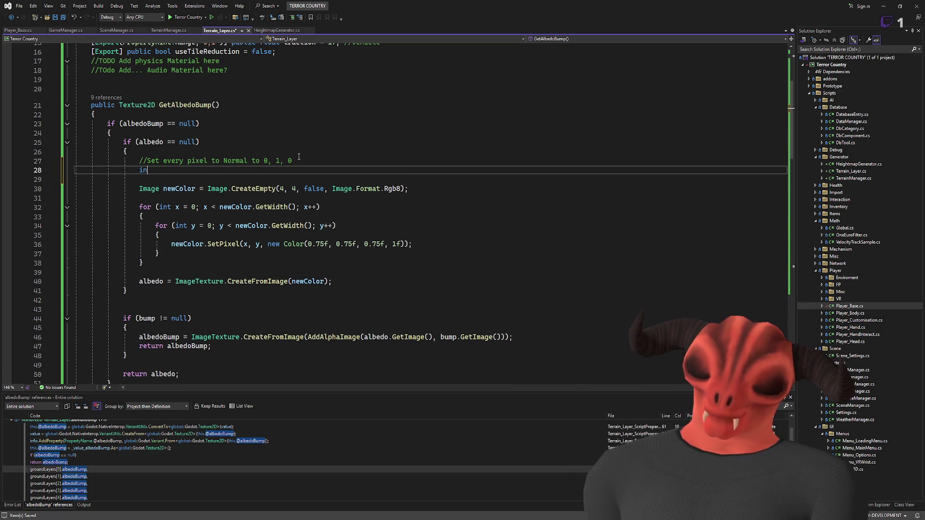
key(BackSpace)
text(imageSize =)
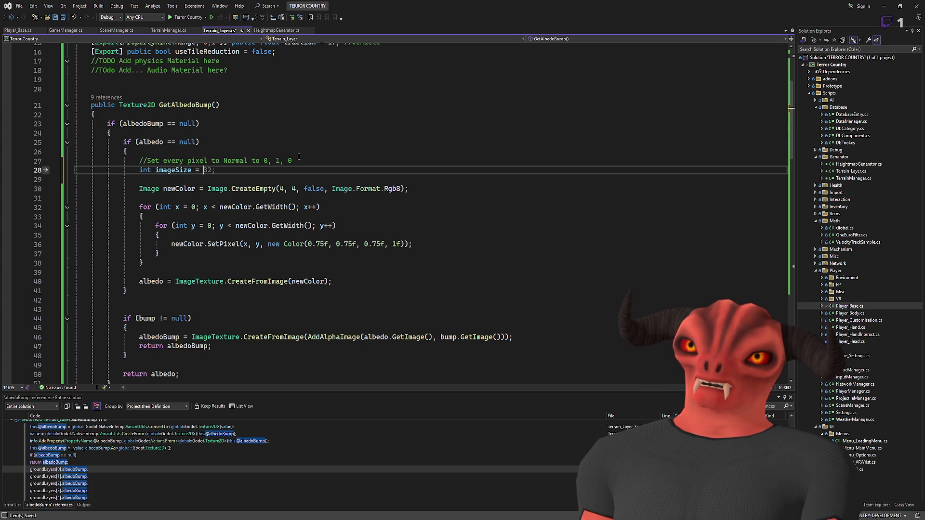
key(Tab)
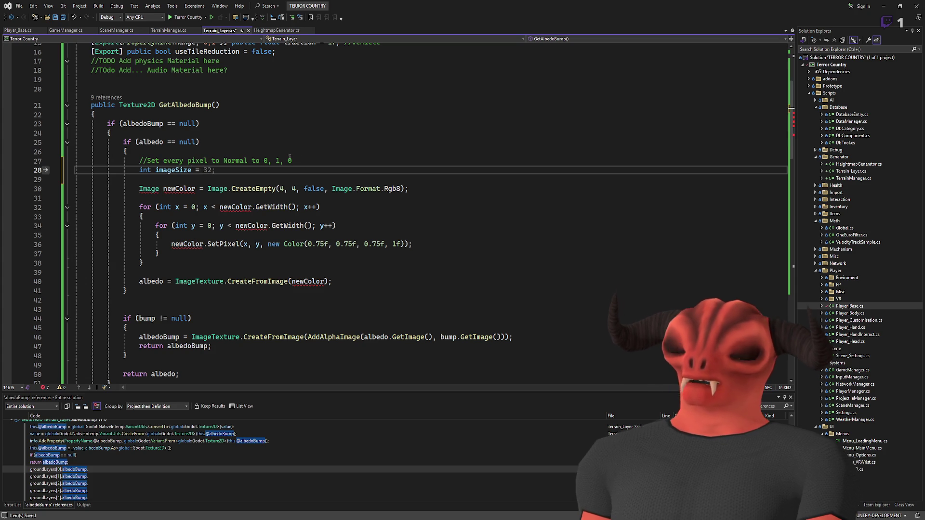
text(4;)
click(308, 150)
key(shift+Down)
key(shift+End)
key(Delete)
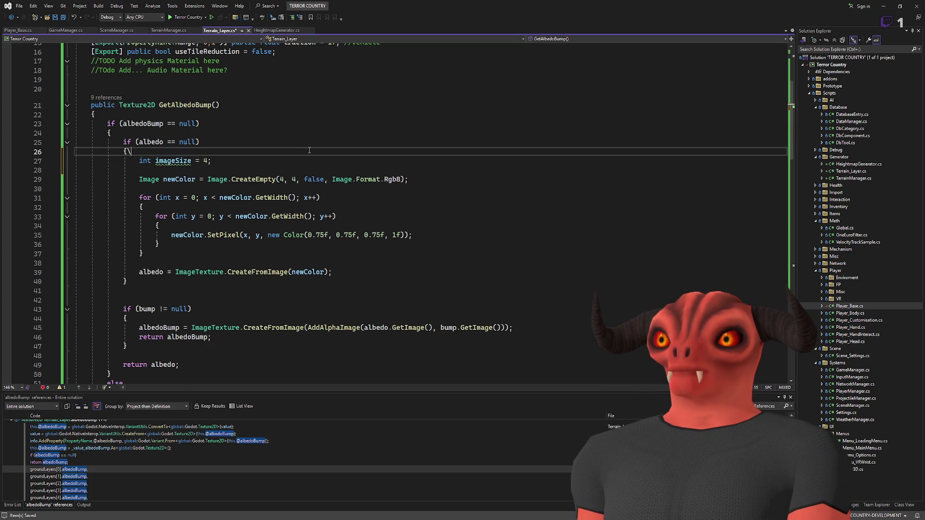
Make imageSize equal bump != null ? bump.GetWidth() : 4 and save
click(140, 309)
double_click(140, 309)
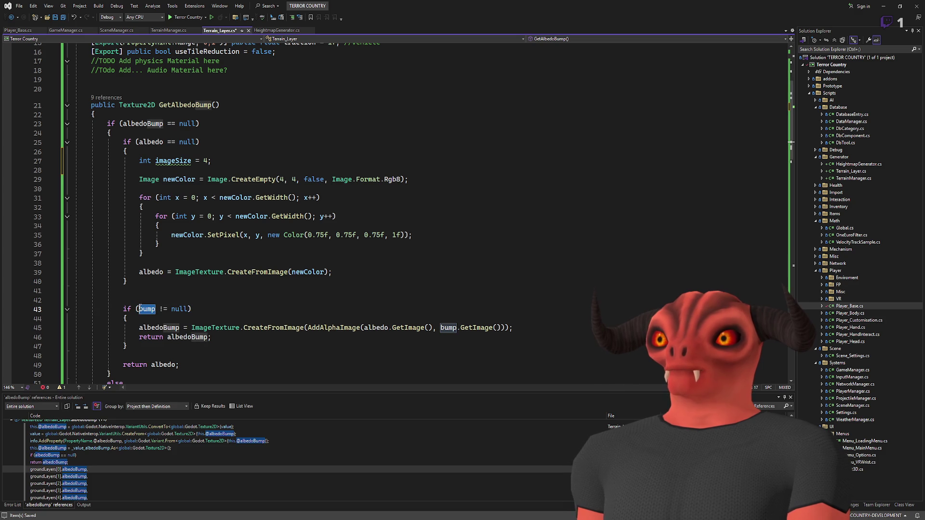
shift+click(185, 308)
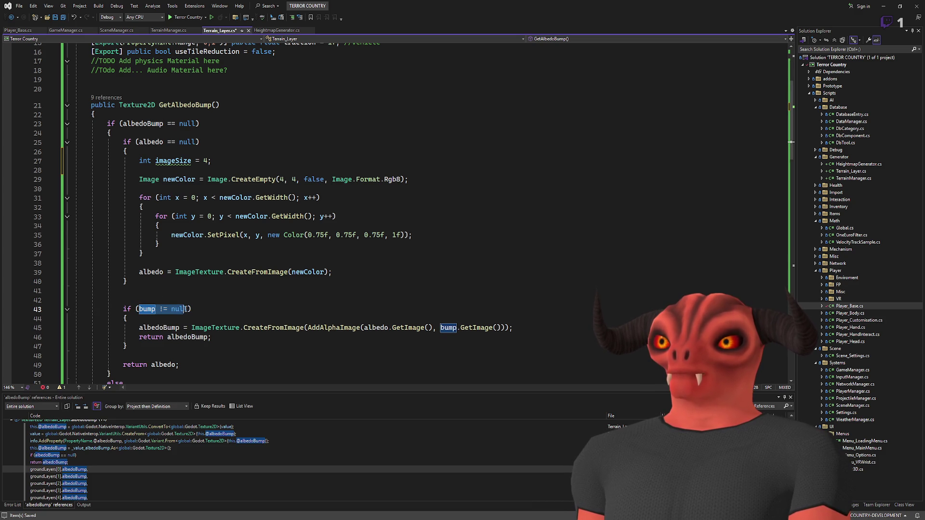
key(ctrl+c)
double_click(205, 160)
key(ctrl+v)
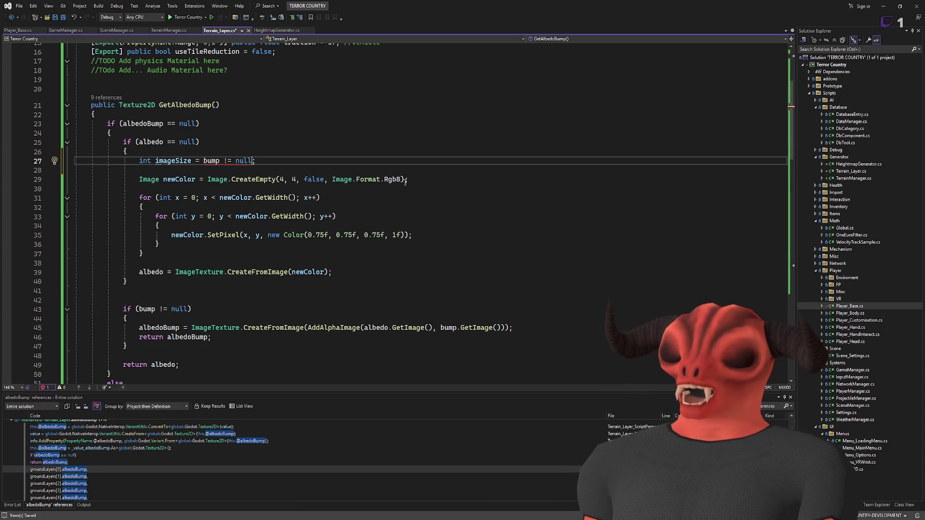
text(? bump.wid)
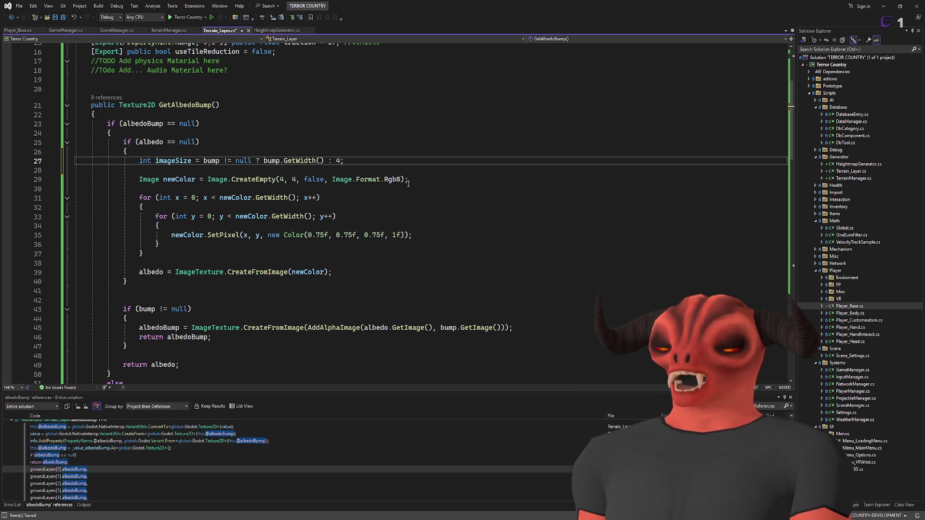
key(ctrl+s)
Replace both 4s in CreateEmpty with imageSize and save
double_click(186, 161)
key(ctrl+c)
double_click(283, 180)
key(ctrl+v)
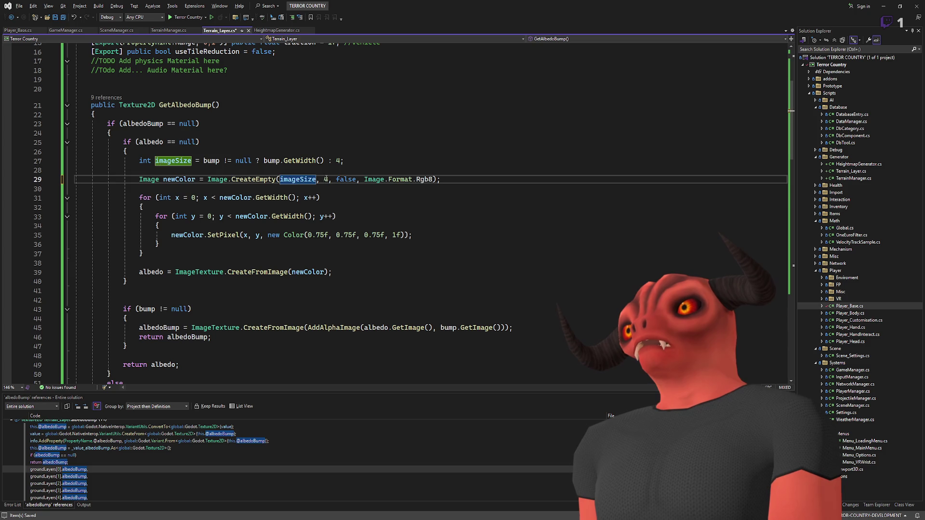
double_click(326, 179)
key(ctrl+v)
key(ctrl+s)
Delete the extra blank line after line 40 and save the script
mouse_move(194, 162)
mouse_down()
mouse_move(415, 238)
mouse_move(333, 301)
mouse_up()
click(483, 240)
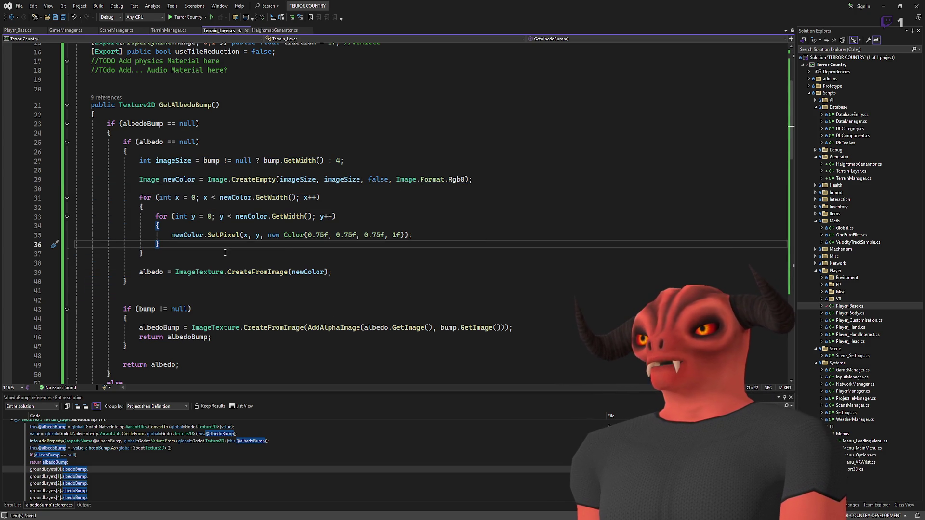
drag(136, 298, 147, 283)
key(Delete)
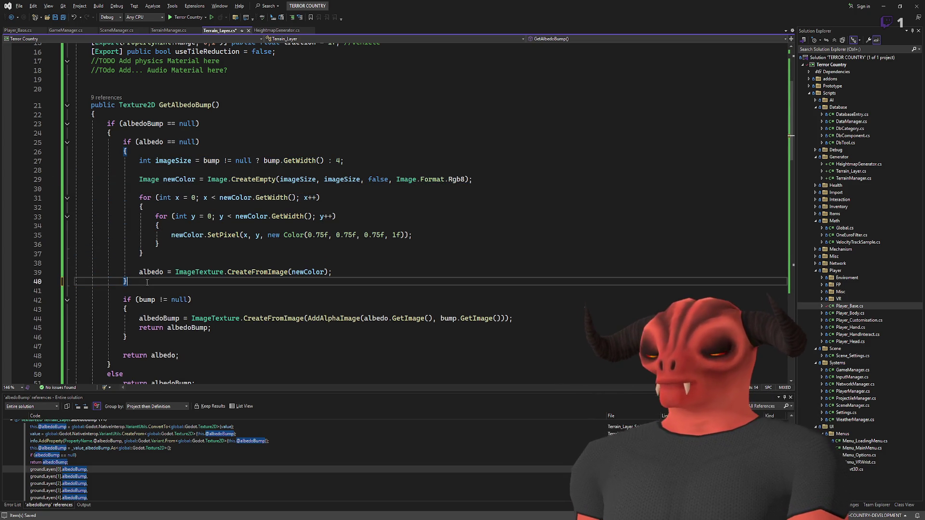
key(ctrl+s)
Set line 35's fallback Color red, green and blue values from 0.75f to 0.5f
click(351, 264)
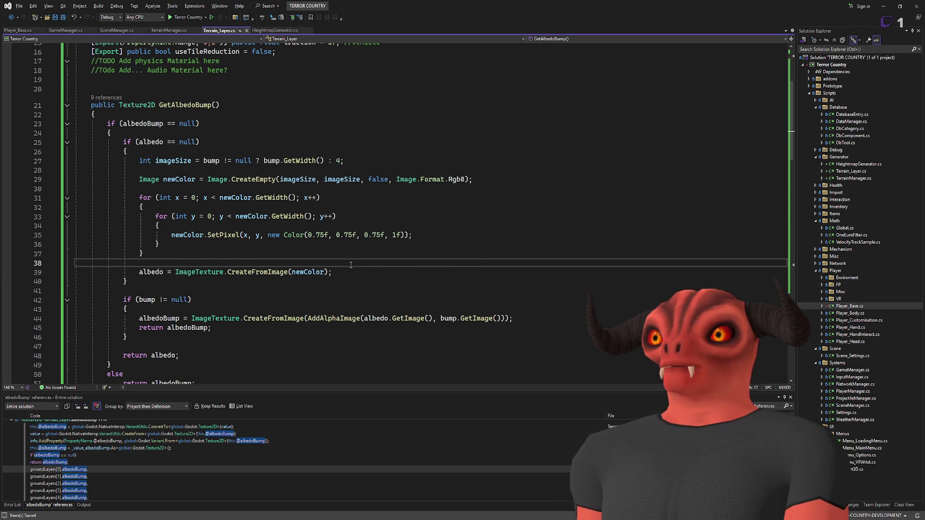
scroll(331, 256, down, 2)
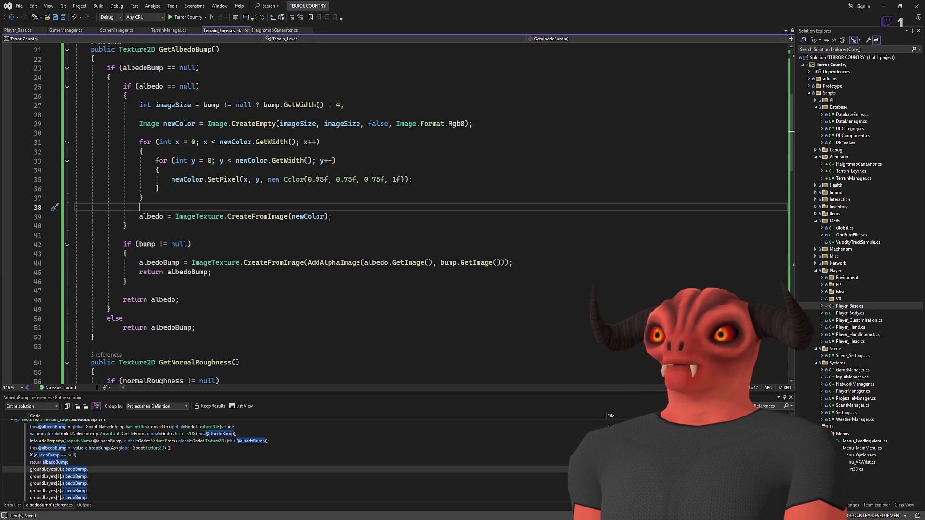
click(318, 179)
key(Delete)
key(Delete)
text(5)
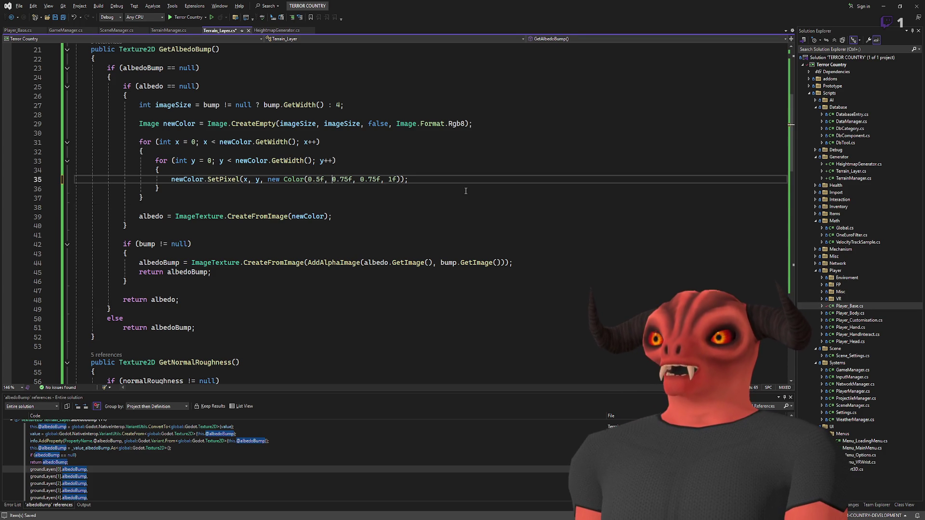
key(Delete)
key(Delete)
key(Right)
text(5)
key(Right)
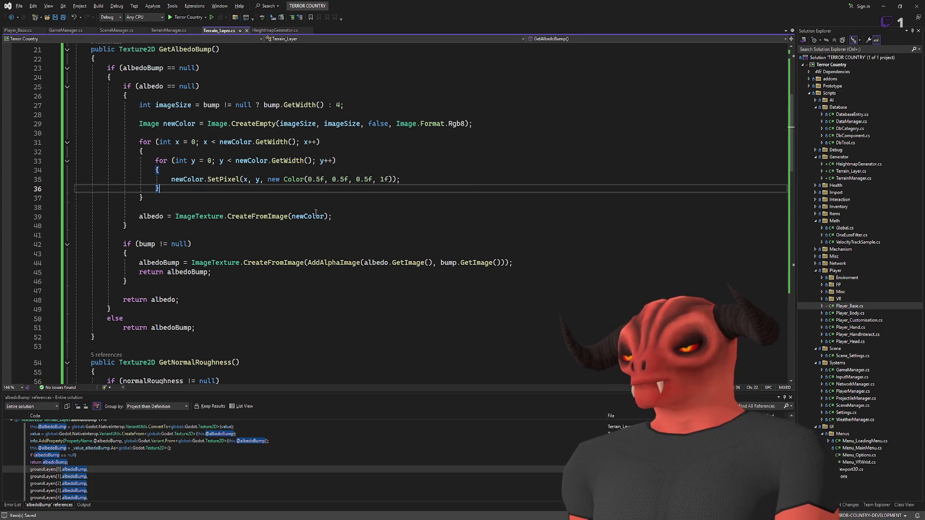
scroll(164, 279, down, 17)
scroll(165, 279, down, 6)
Scroll through Terrain_Layer.cs's normal and roughness code, then switch to Photoshop's Terrain_Splat.png
scroll(203, 284, up, 20)
scroll(236, 286, down, 20)
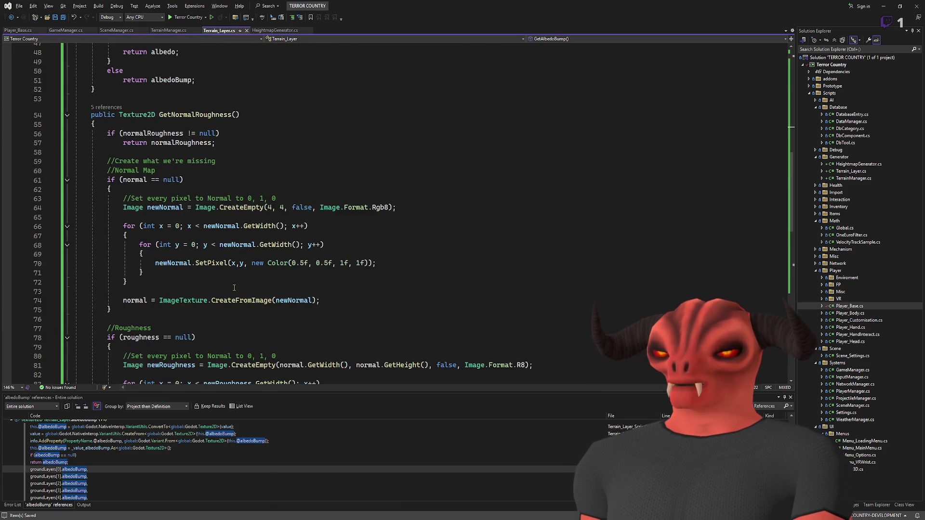
scroll(234, 287, down, 10)
scroll(233, 280, up, 6)
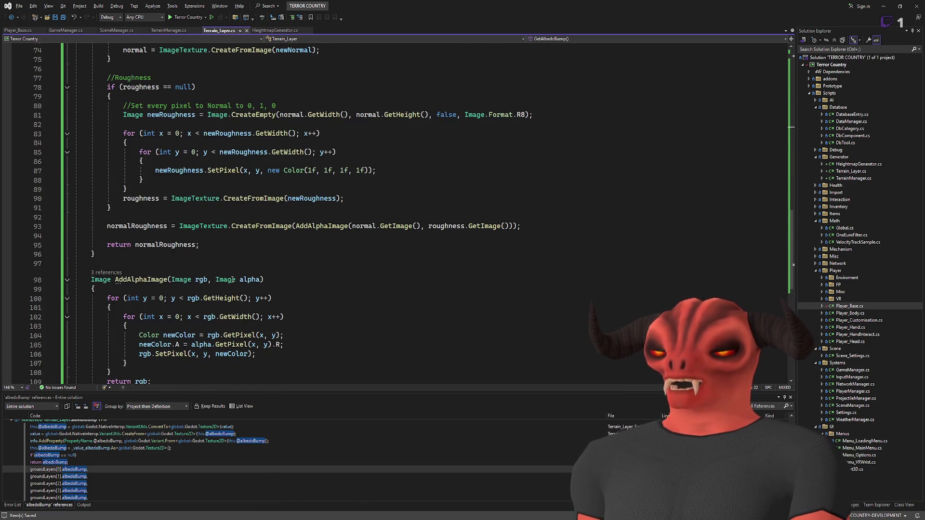
scroll(215, 296, up, 4)
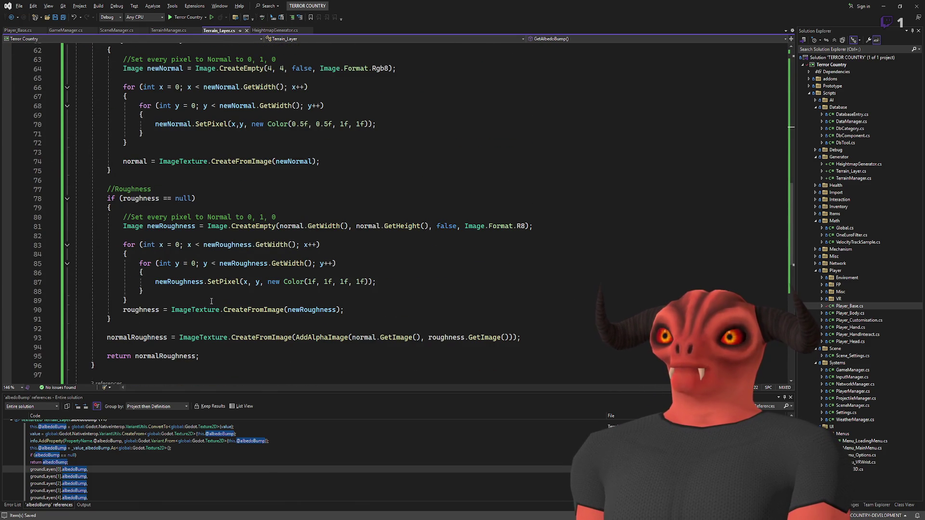
scroll(211, 302, up, 20)
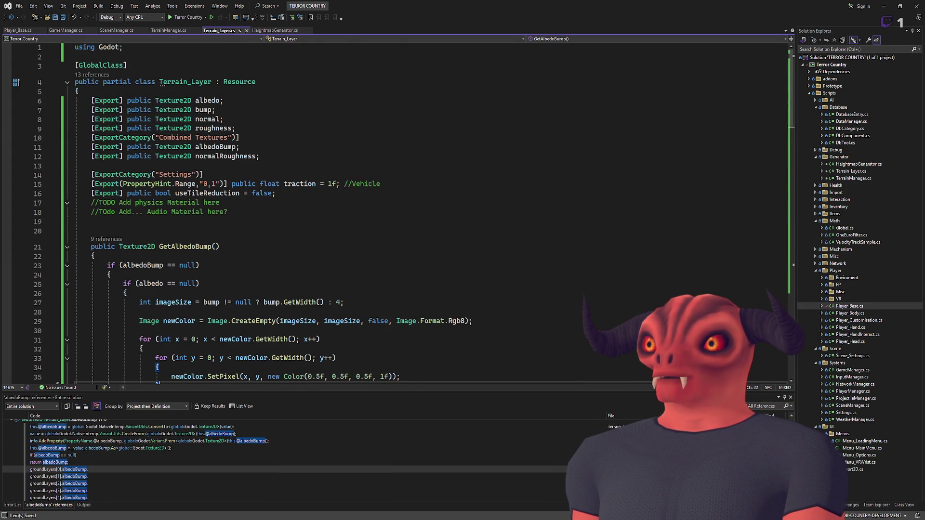
key(alt+Tab)
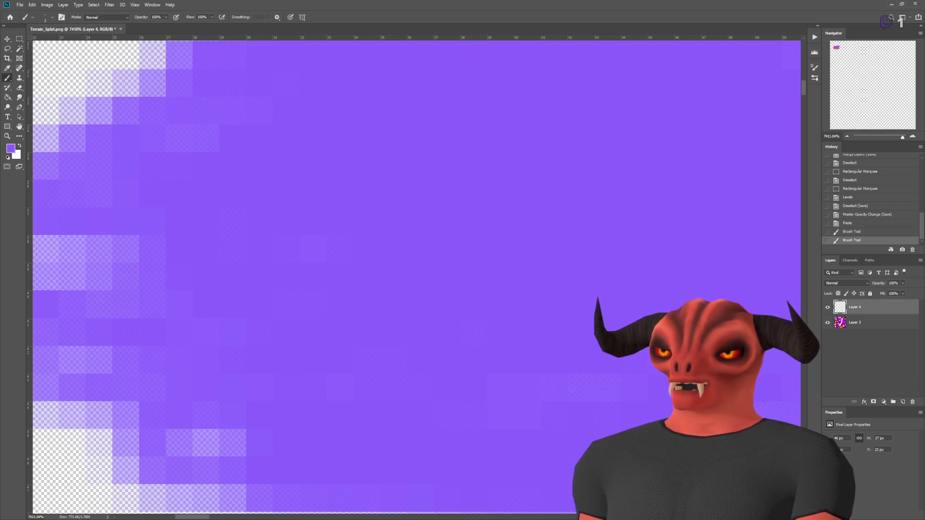
Return to Godot, rebuild the C# project, and select TerrainManager to show its Ground Layers
key(alt+Tab)
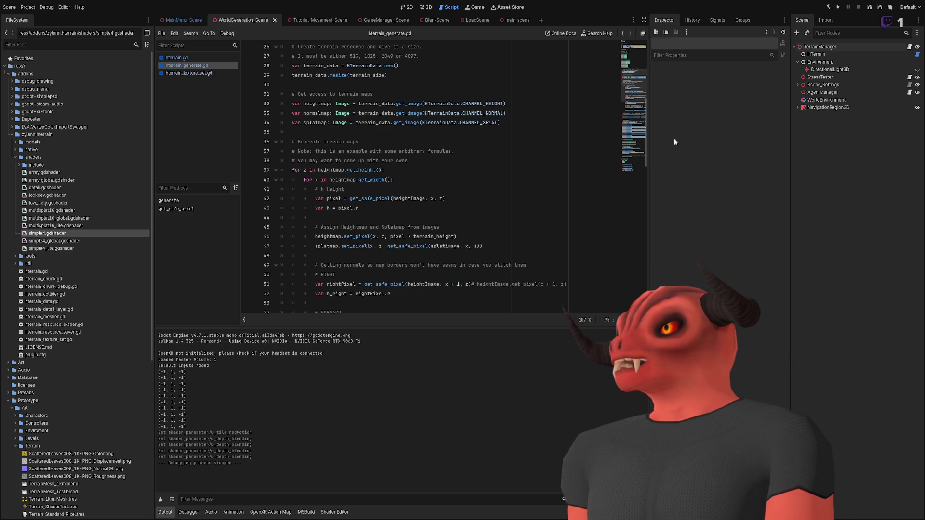
click(828, 7)
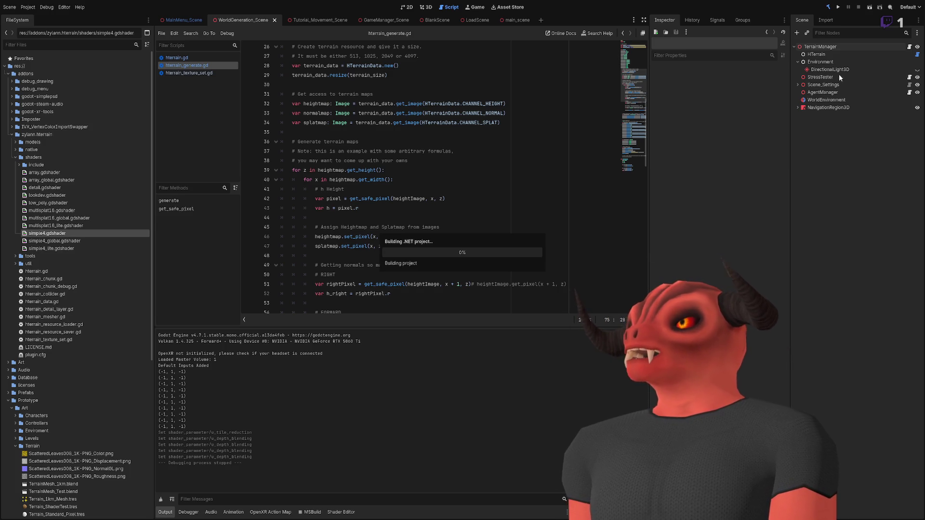
click(829, 46)
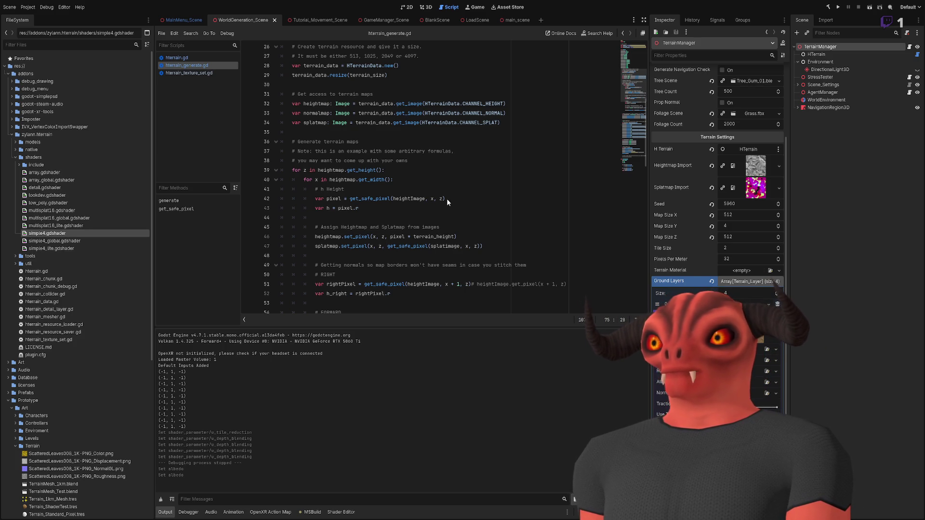
Expand a Ground Layers entry to check its textures, then play the current scene
click(767, 373)
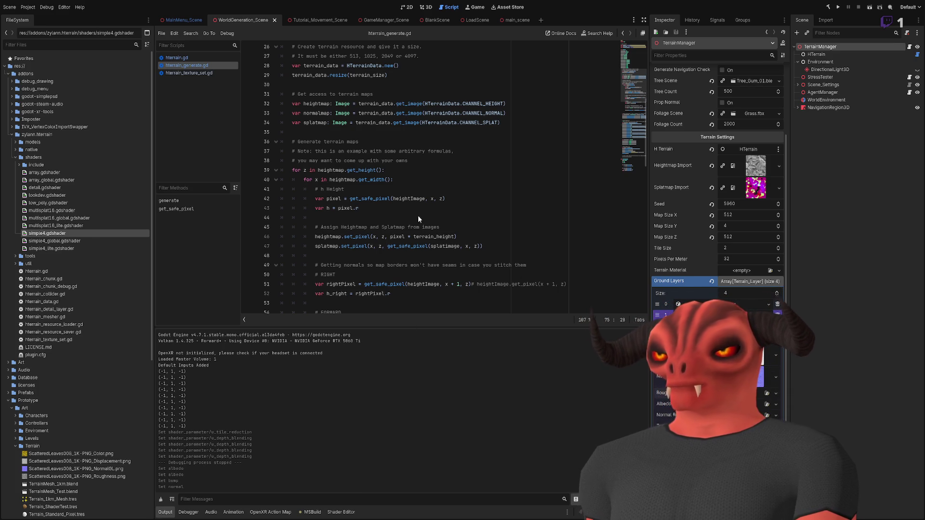
click(441, 170)
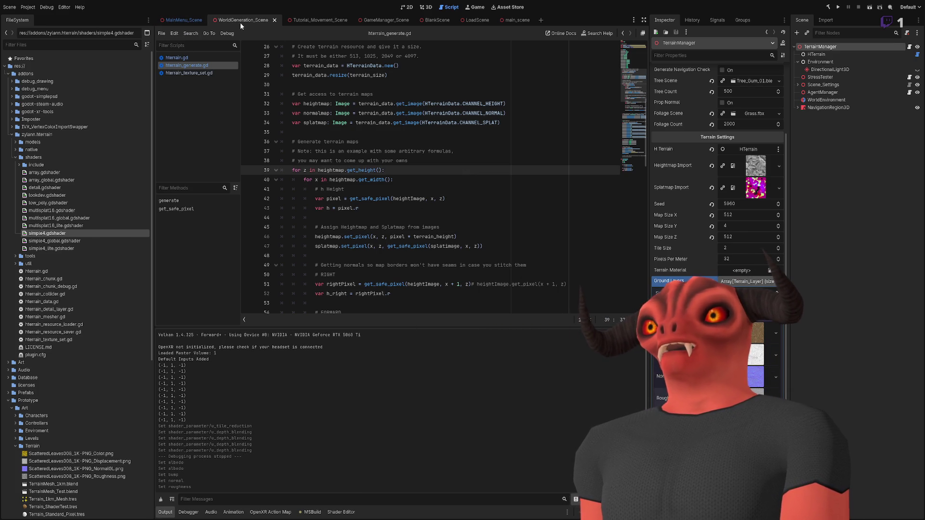
click(870, 6)
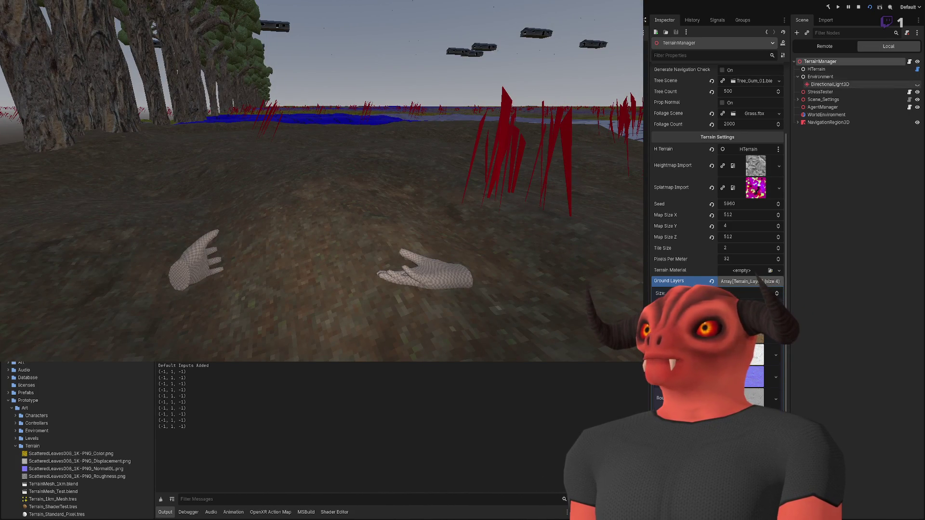
Show the Remote scene tree and expand TerrainManager, HTerrain and Environment
click(824, 47)
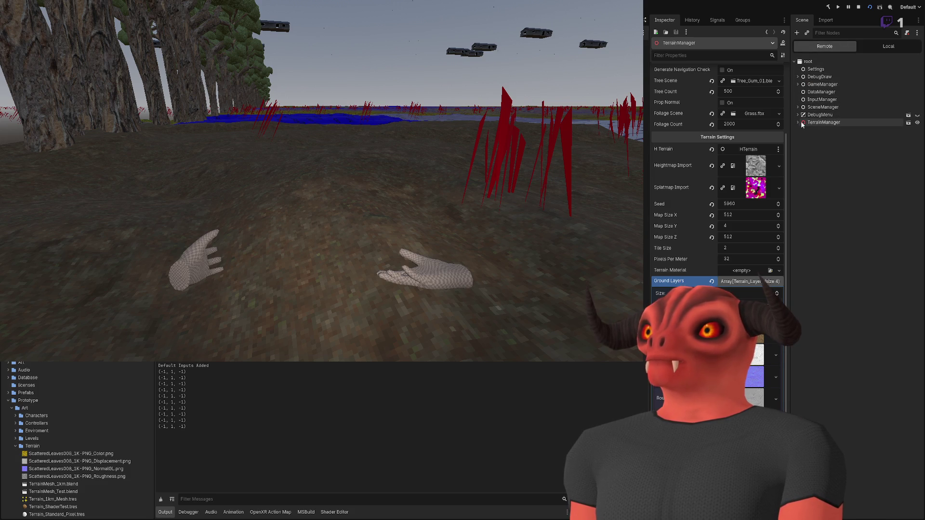
click(798, 122)
click(802, 130)
click(802, 145)
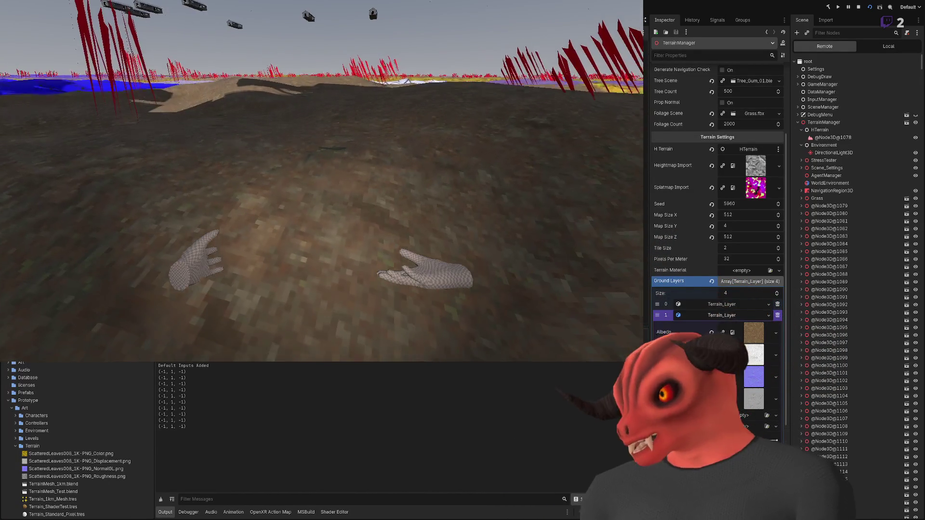
Open the live Terrain Material, try other Normal Basis xx values, then reset it to 1.0
click(744, 270)
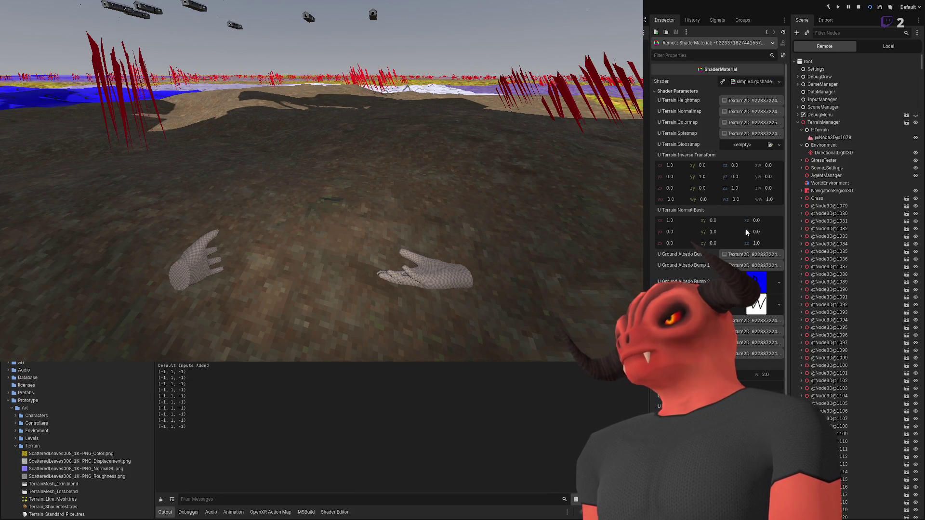
drag(672, 221, 643, 221)
click(678, 220)
text(1)
key(Return)
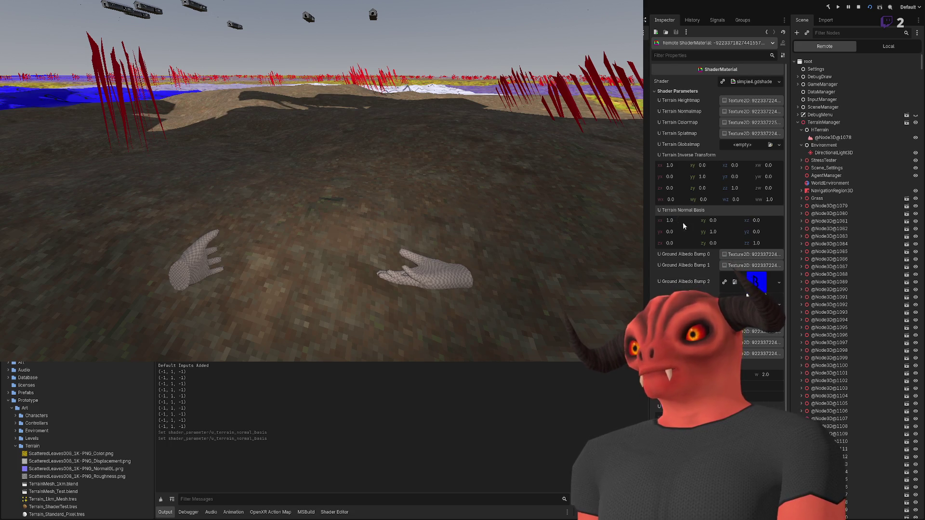
scroll(693, 239, down, 3)
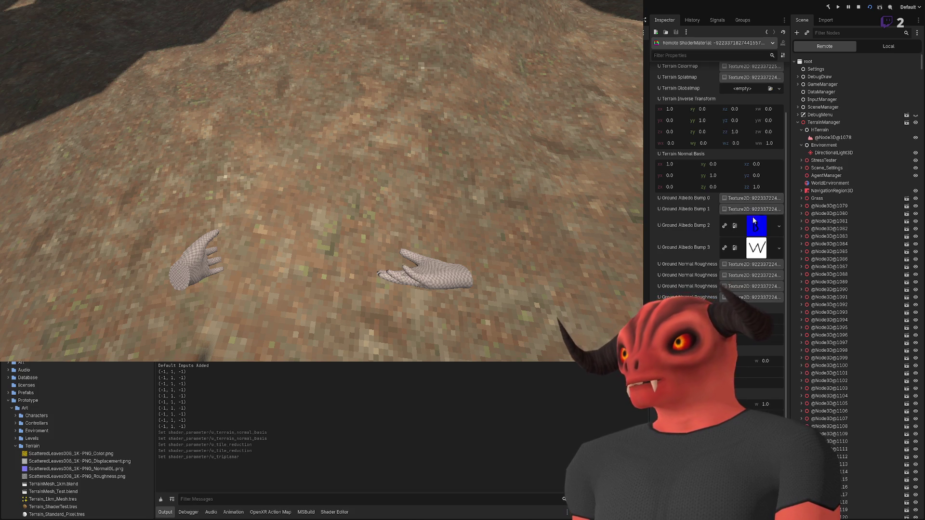
scroll(753, 212, up, 3)
click(756, 303)
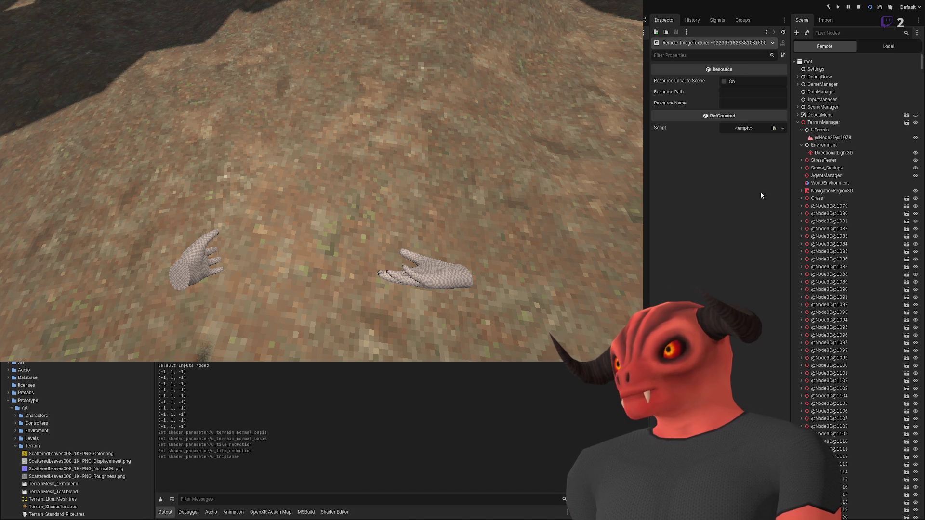
click(826, 139)
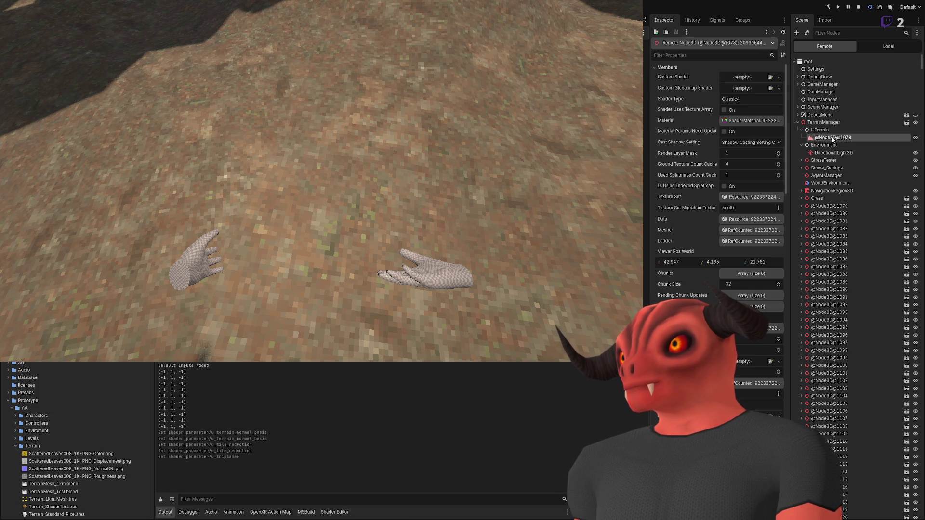
click(750, 121)
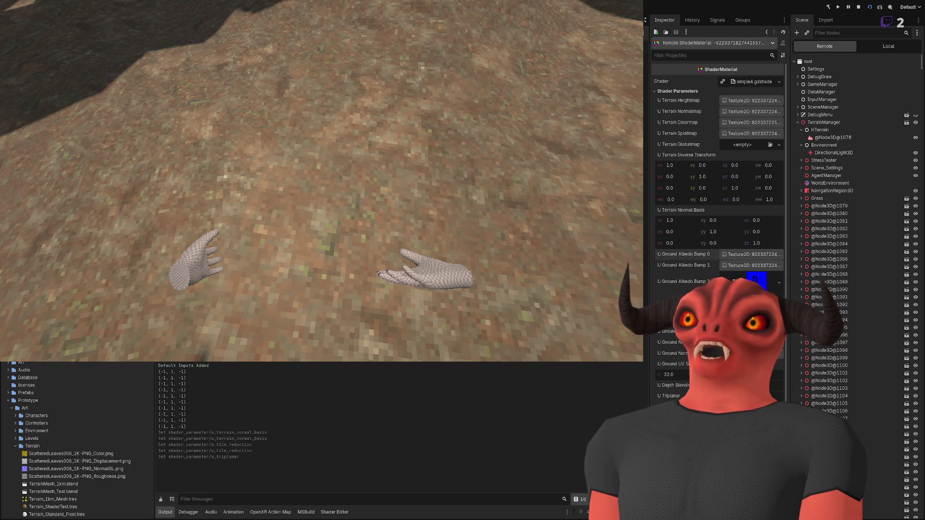
click(360, 212)
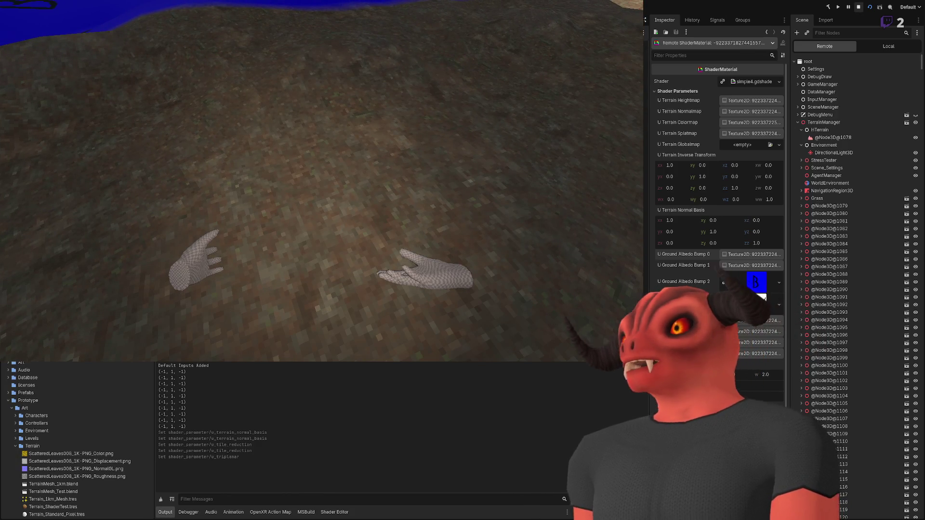
Stop the game, set Ground Layers element 0's Normal texture on TerrainManager, and relaunch the scene
key(F8)
click(820, 46)
click(752, 308)
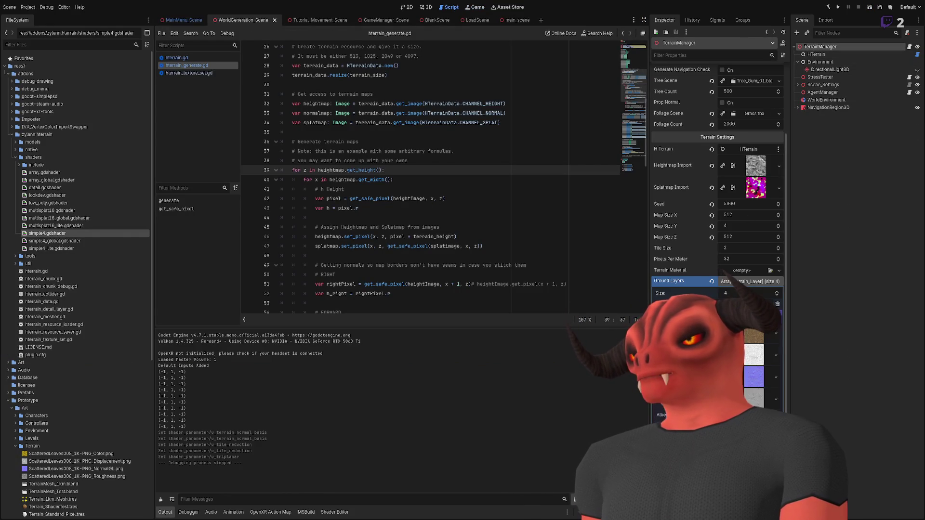
click(754, 372)
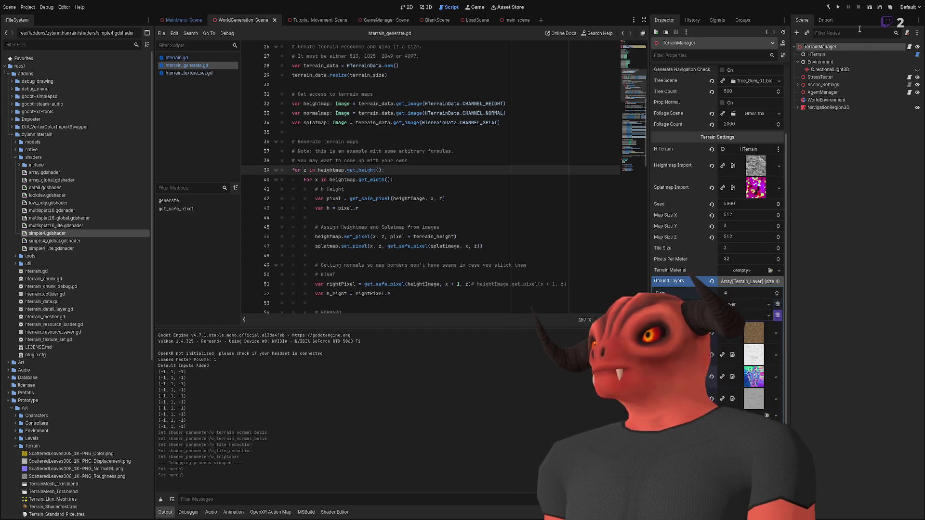
click(870, 7)
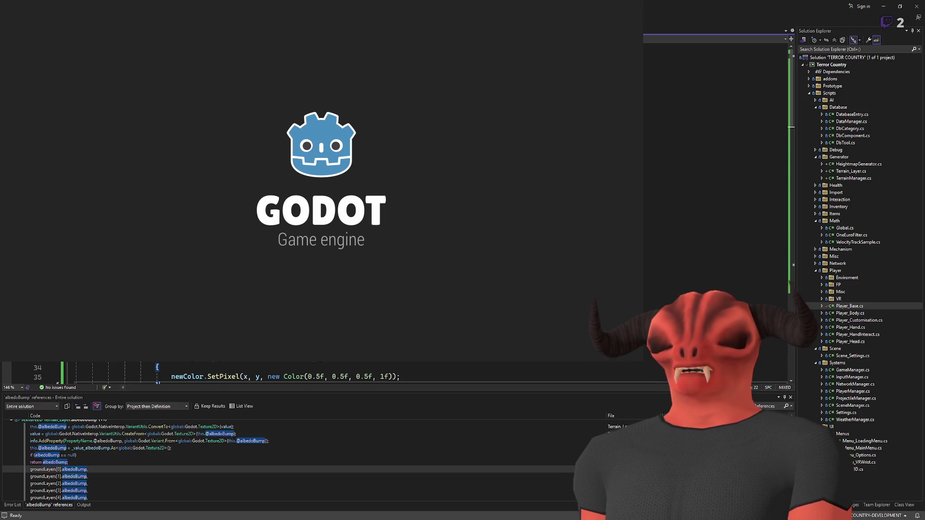
Edit the C# lines around the albedoBump references in Visual Studio and save the file
scroll(337, 373, down, 20)
scroll(318, 373, up, 2)
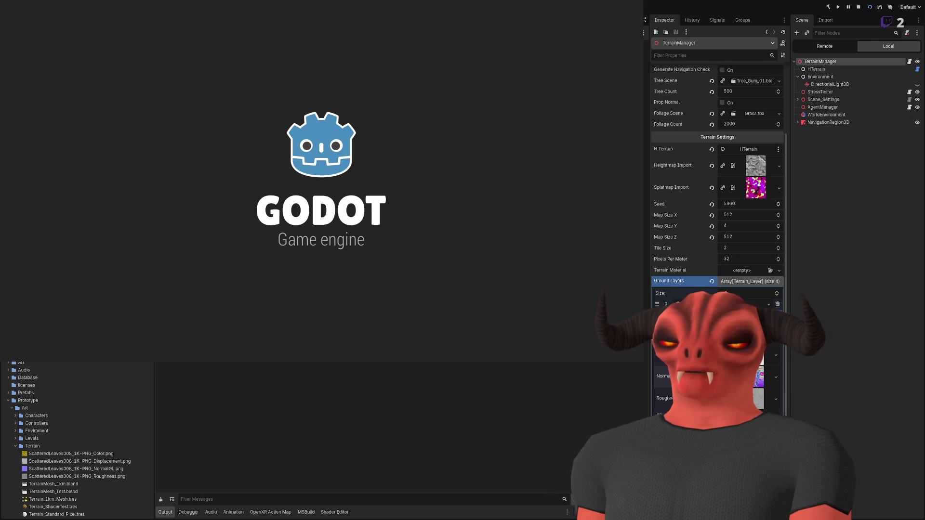
key(alt+Tab)
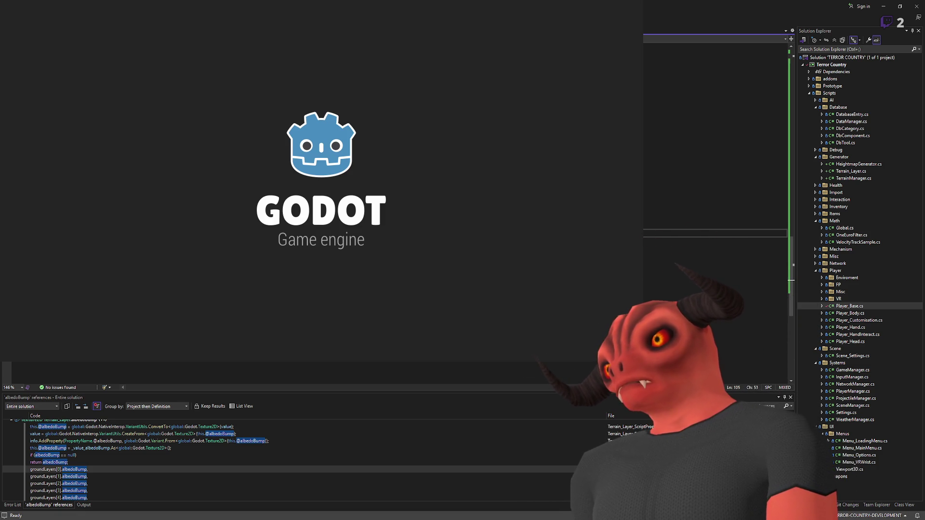
click(713, 223)
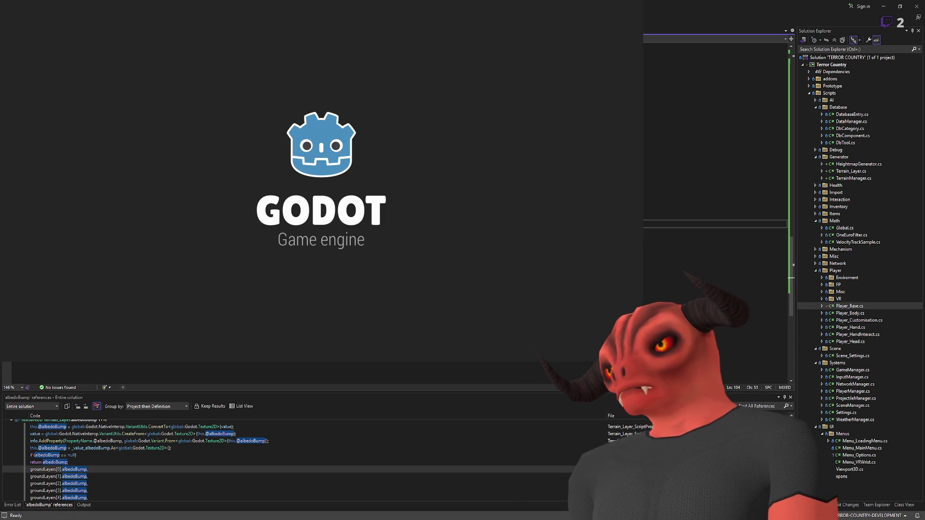
key(Down)
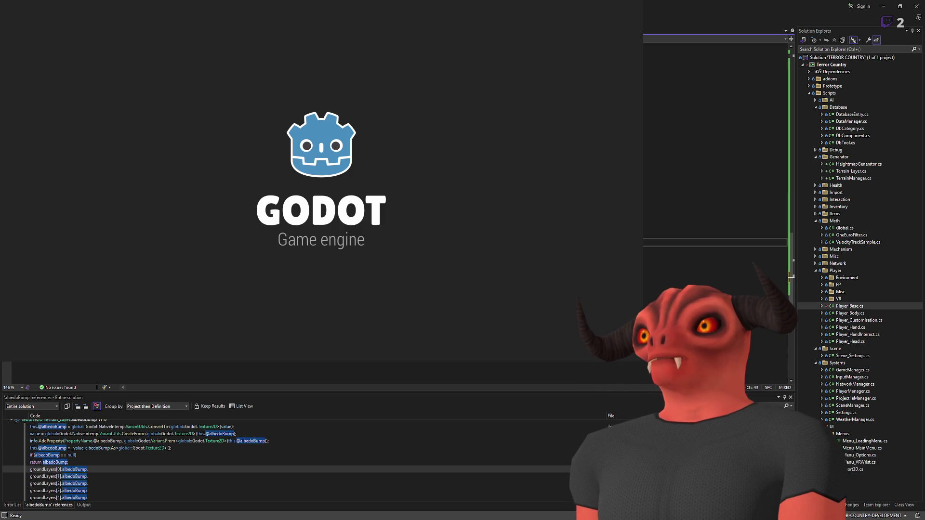
text(.)
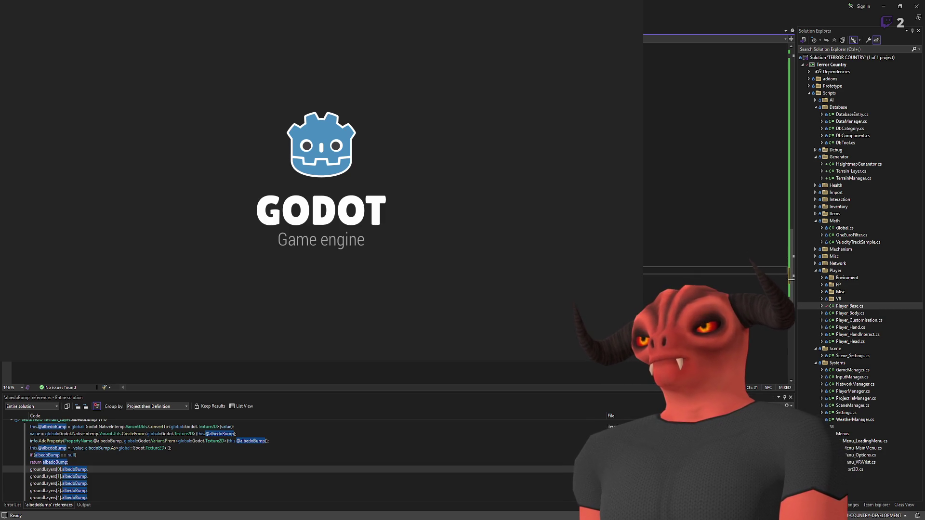
text(.)
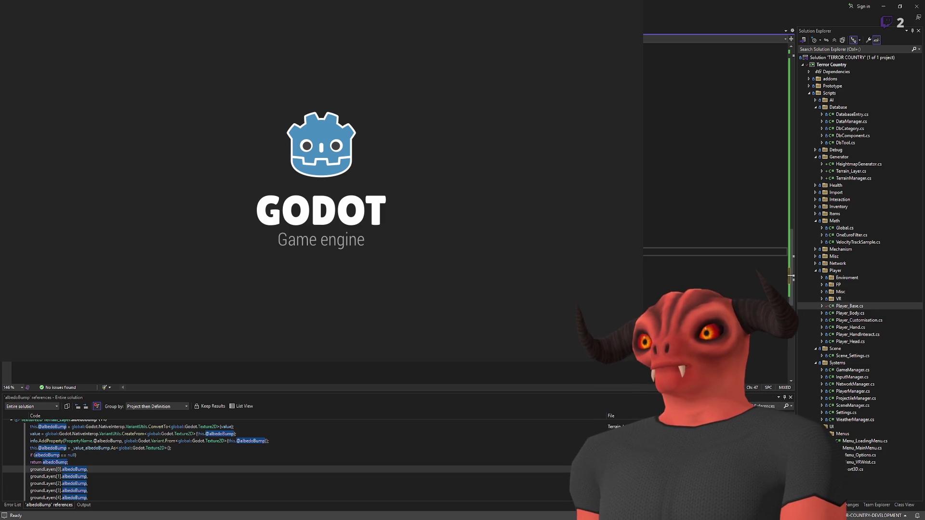
drag(791, 279, 791, 288)
key(Right)
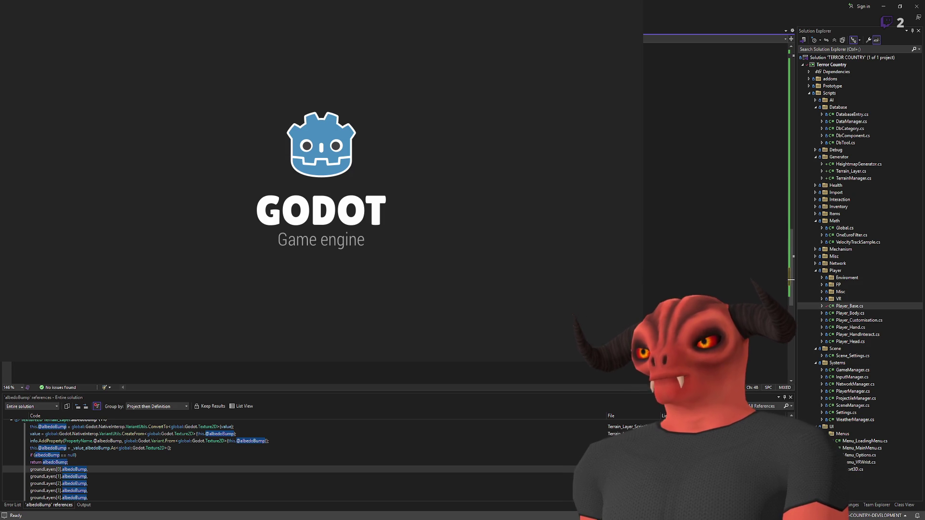
key(Up)
key(Up)
key(Up)
key(Up)
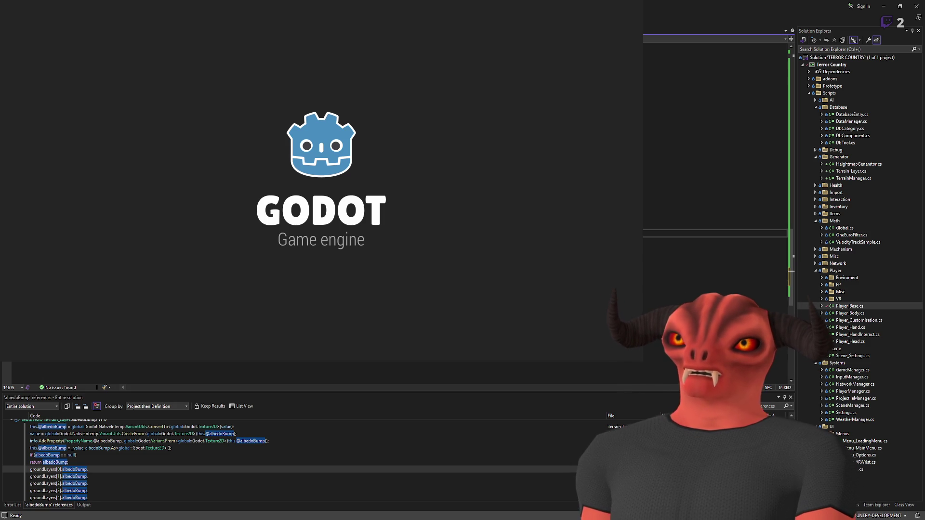
key(Down)
key(Down)
key(Down)
key(Down)
key(Down)
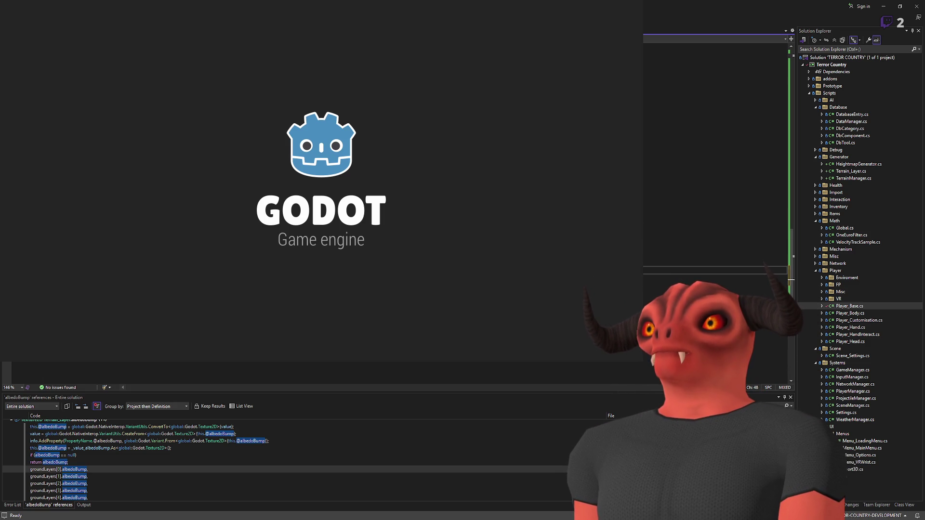
key(ctrl+s)
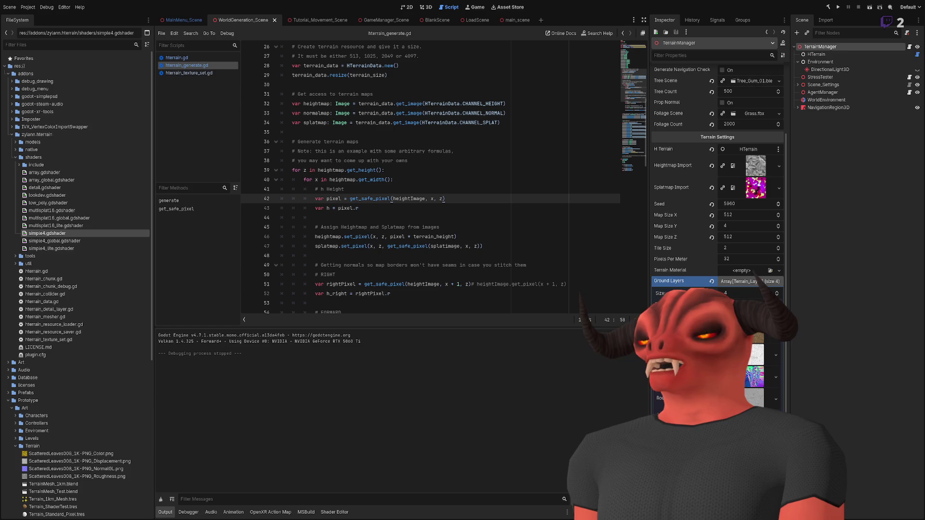
Relaunch the current terrain scene to try out the code change
click(870, 13)
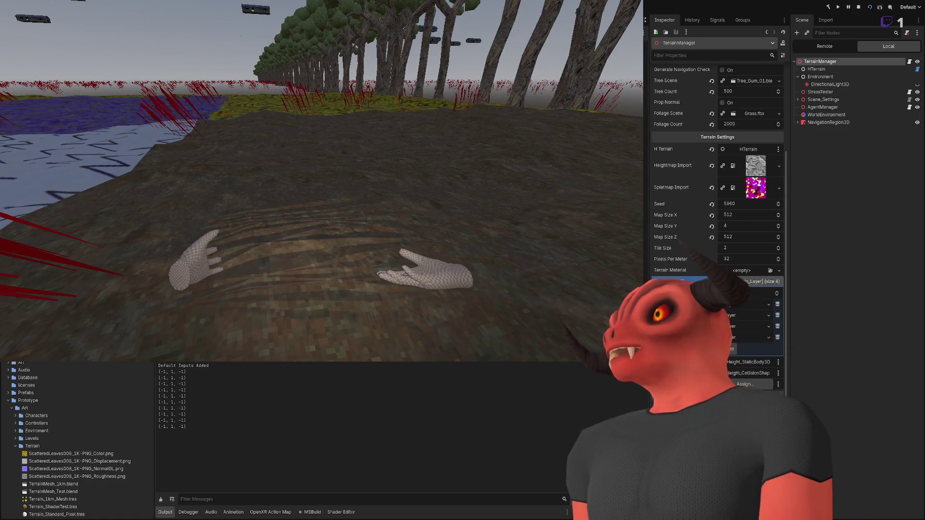
Switch the Scene dock to the Remote tree of the running game
click(825, 46)
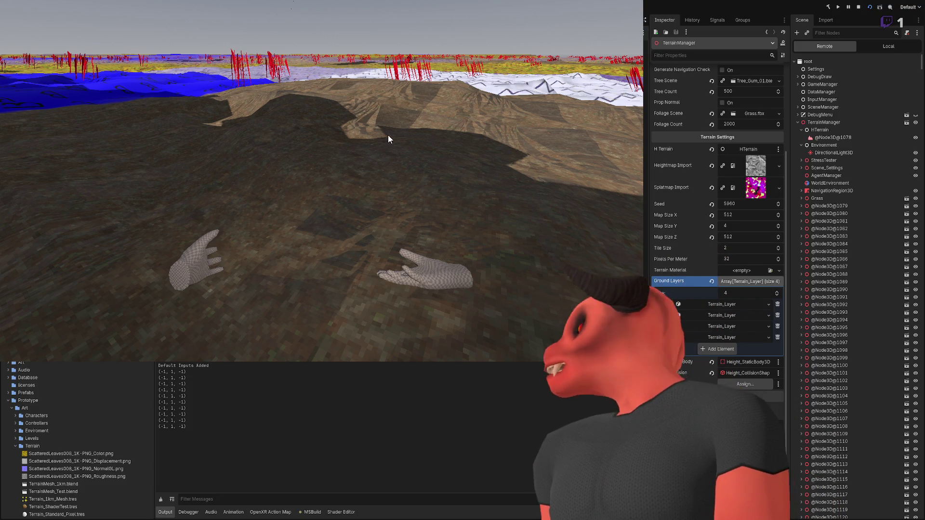
Take control of the in-game first-person camera to move across the terrain
click(389, 139)
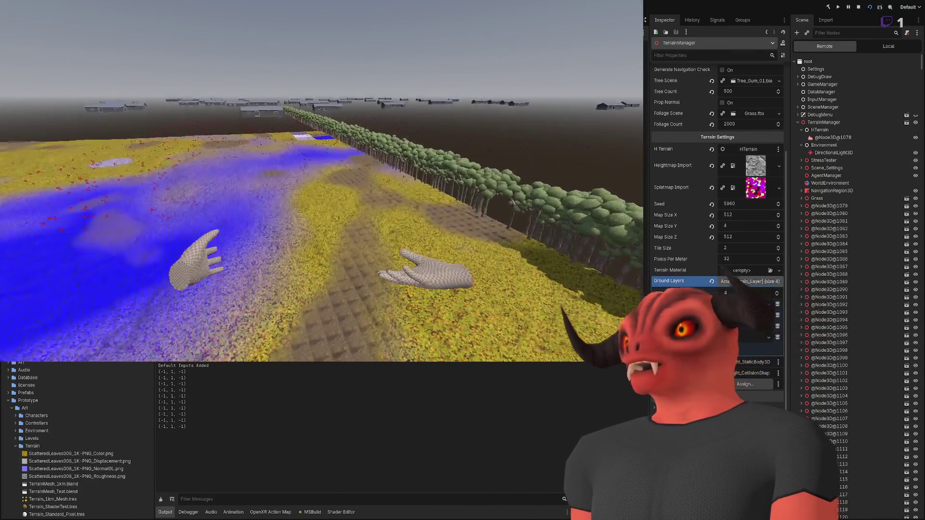
Stop the running game to end the debugging session
click(859, 7)
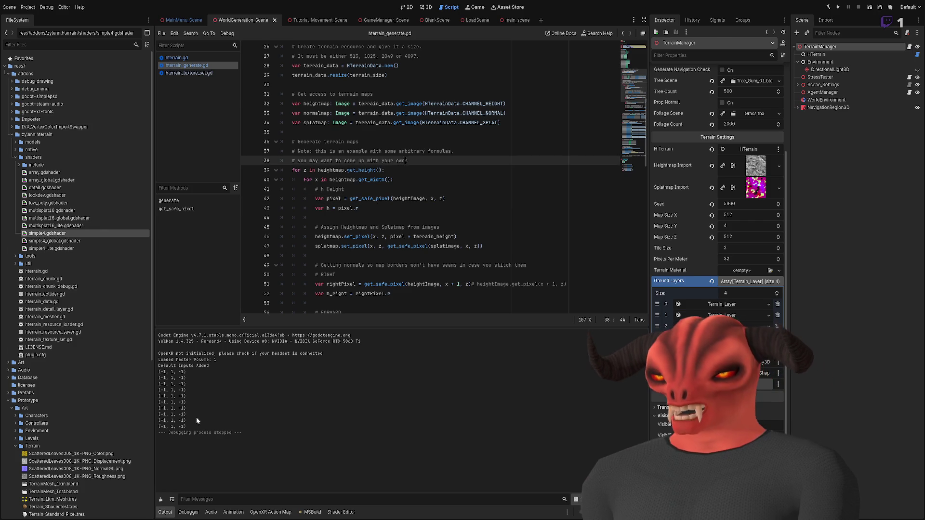
Open simple4.gdshader and search it for u_tile_reduction
click(341, 512)
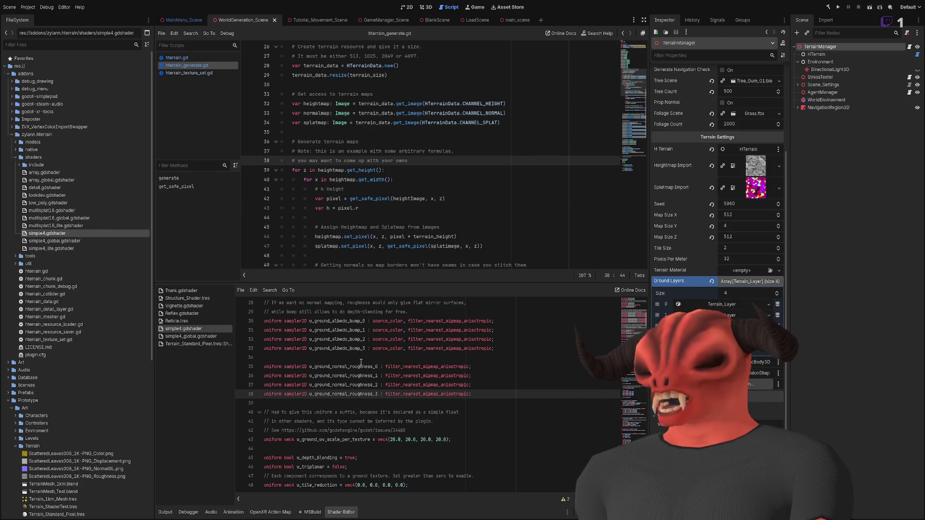
scroll(359, 362, down, 7)
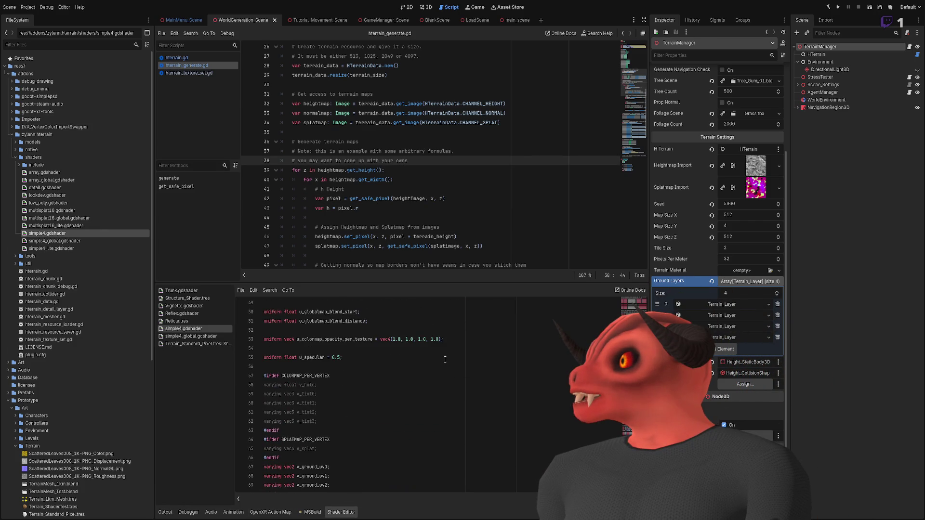
scroll(445, 360, down, 3)
scroll(426, 363, up, 6)
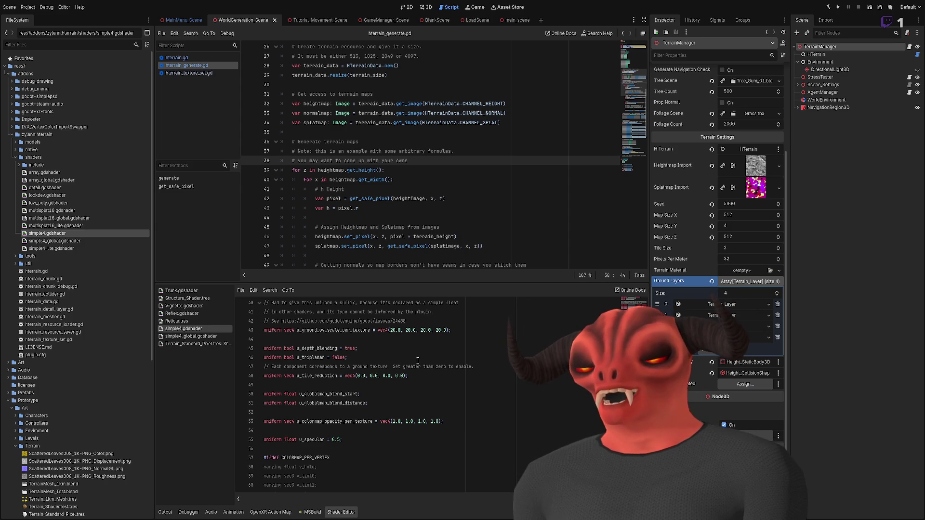
double_click(318, 376)
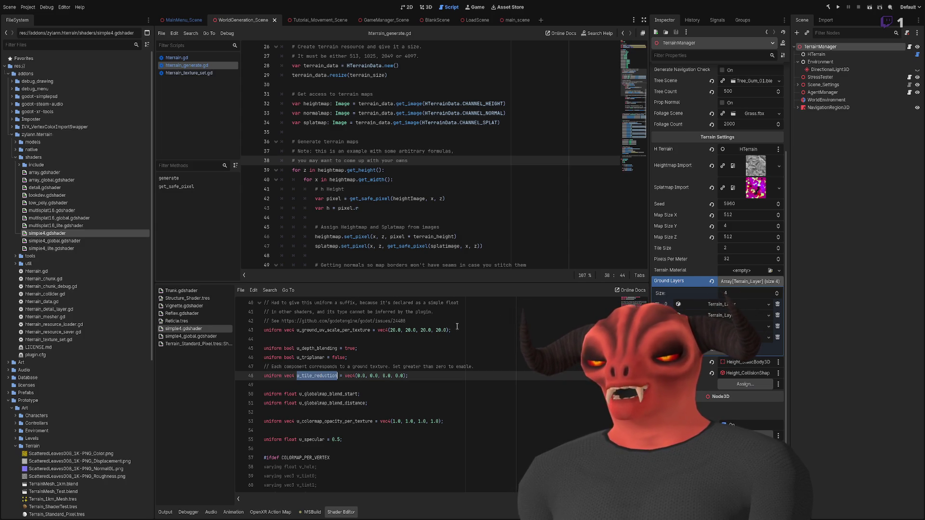
key(ctrl+f)
key(Return)
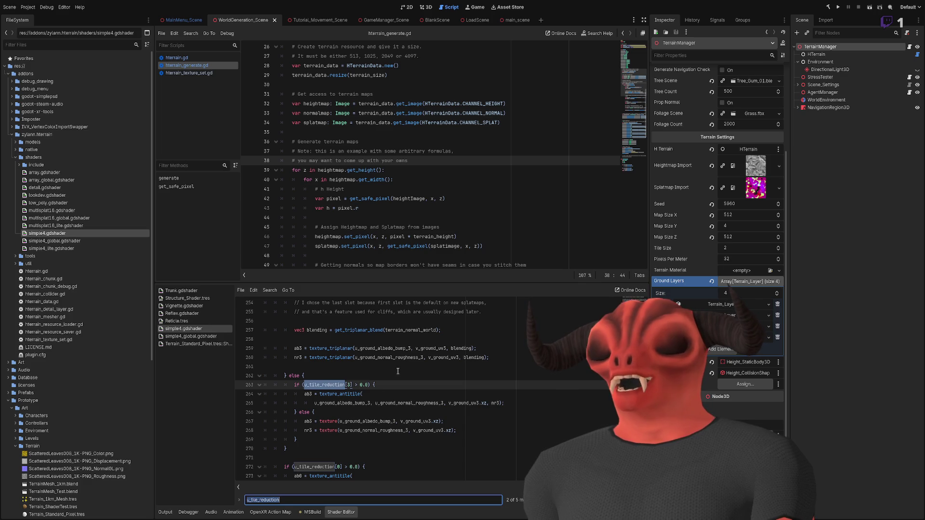
Scroll from the texture_antitile call on line 273 up to the function's definition
scroll(397, 371, down, 1)
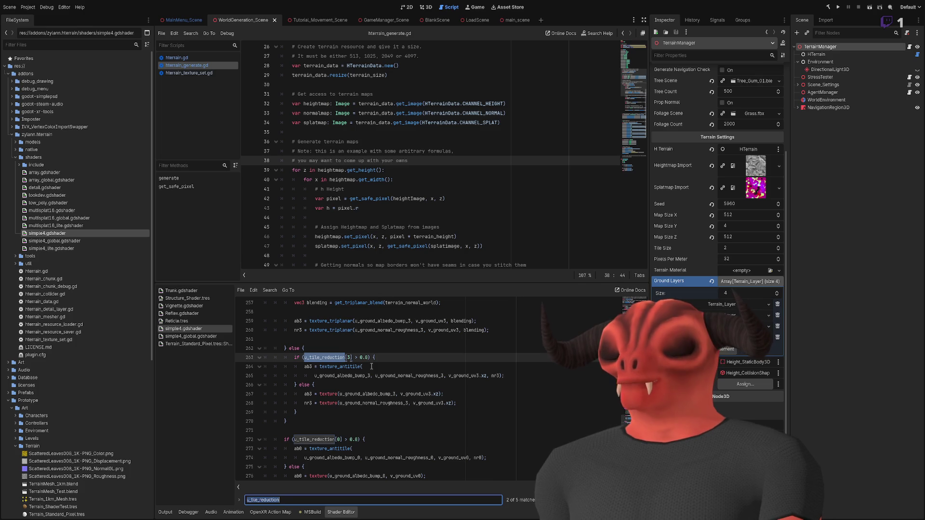
scroll(400, 382, down, 3)
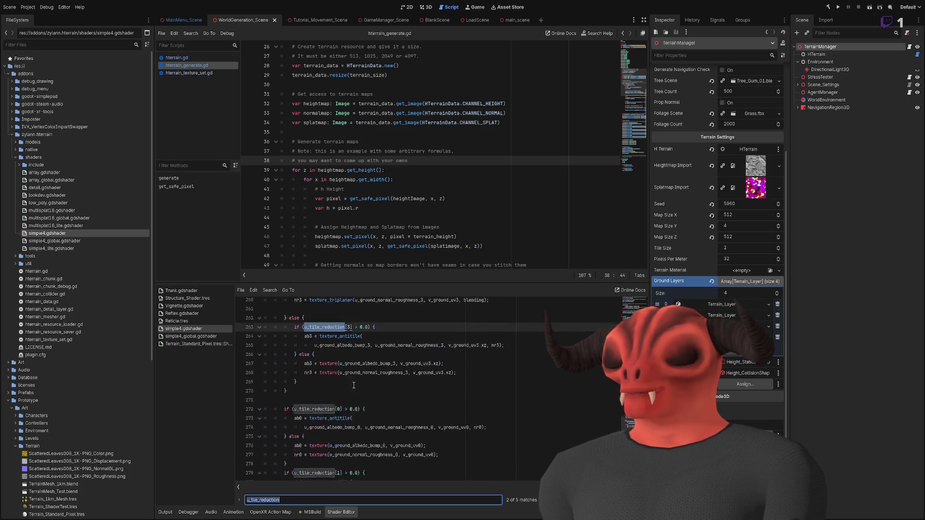
scroll(399, 381, up, 2)
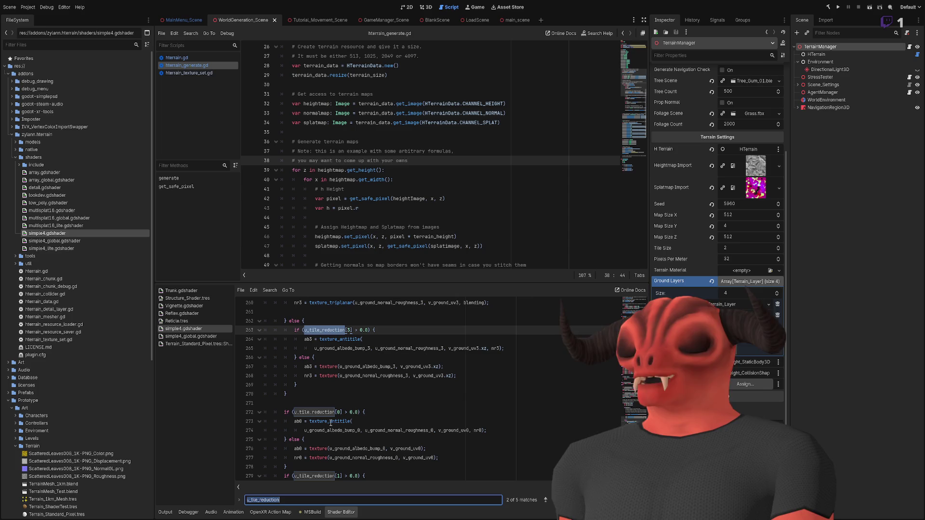
click(346, 421)
scroll(385, 420, down, 7)
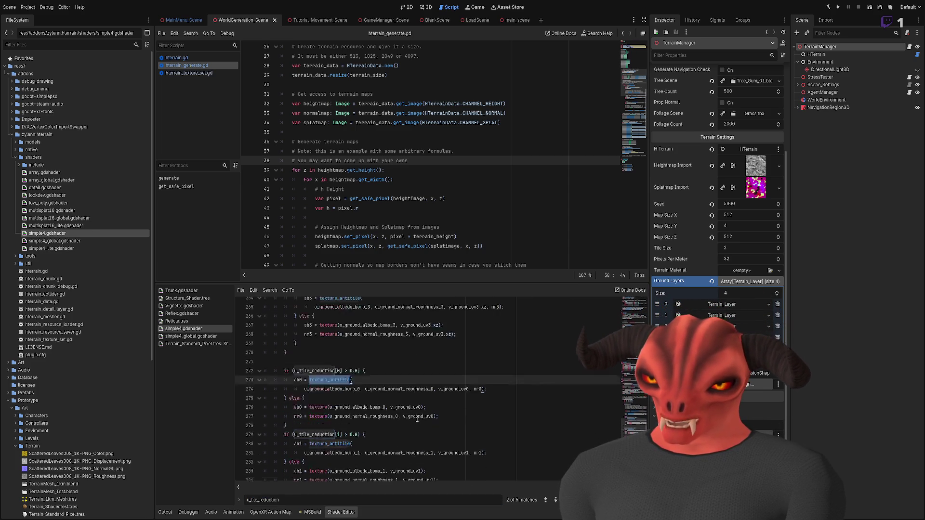
scroll(417, 419, down, 17)
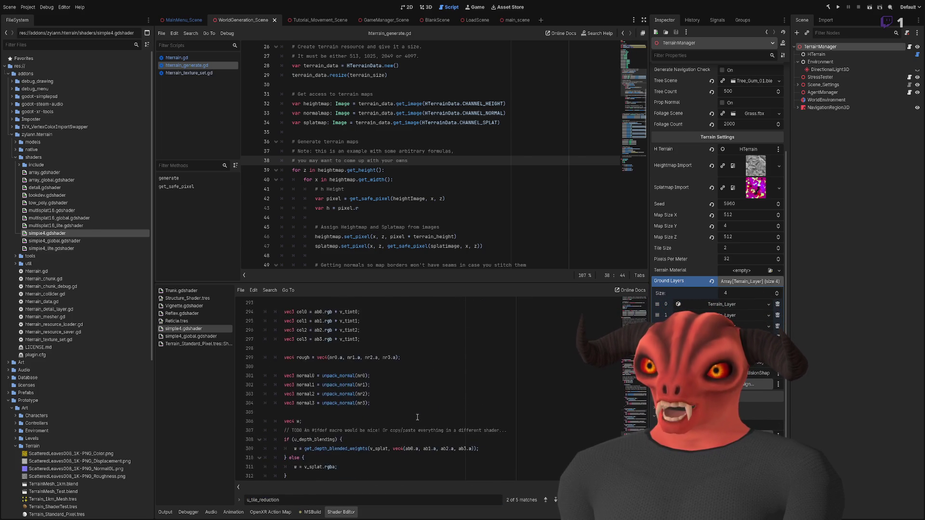
scroll(424, 417, up, 20)
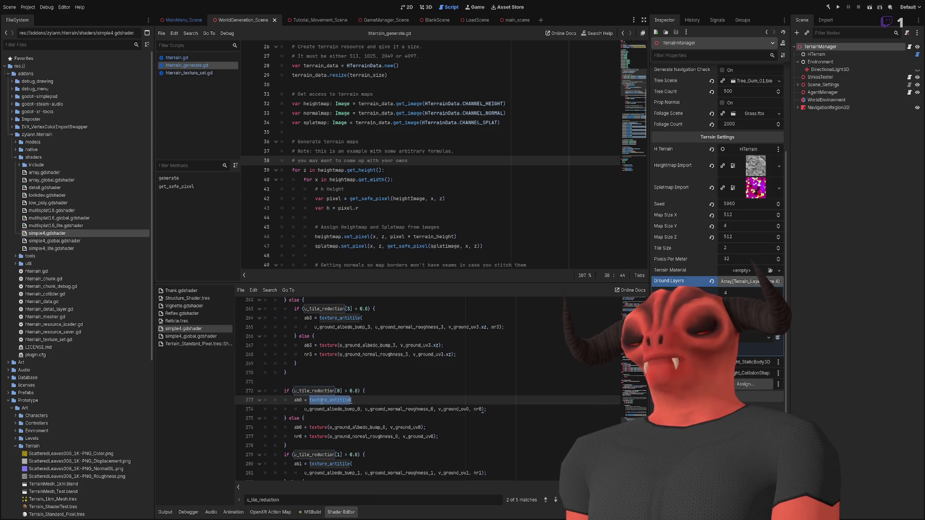
scroll(382, 402, up, 20)
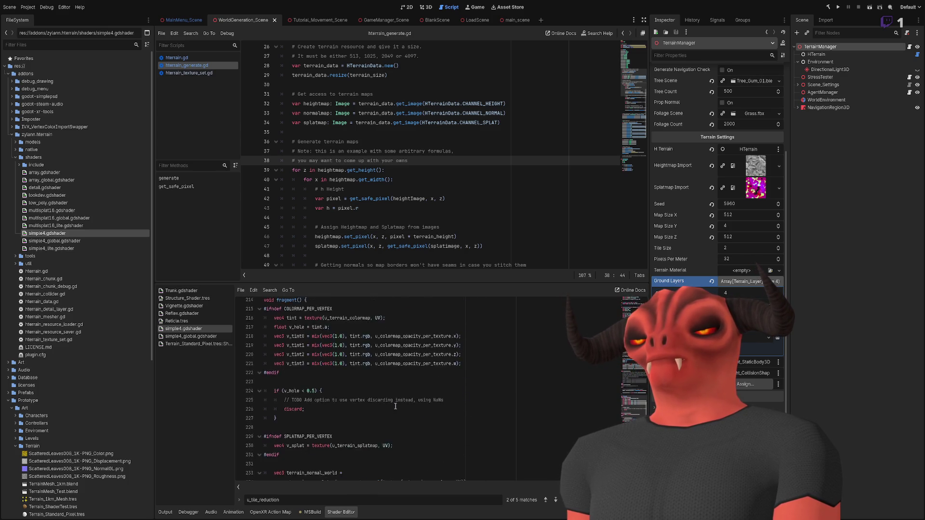
scroll(632, 397, up, 5)
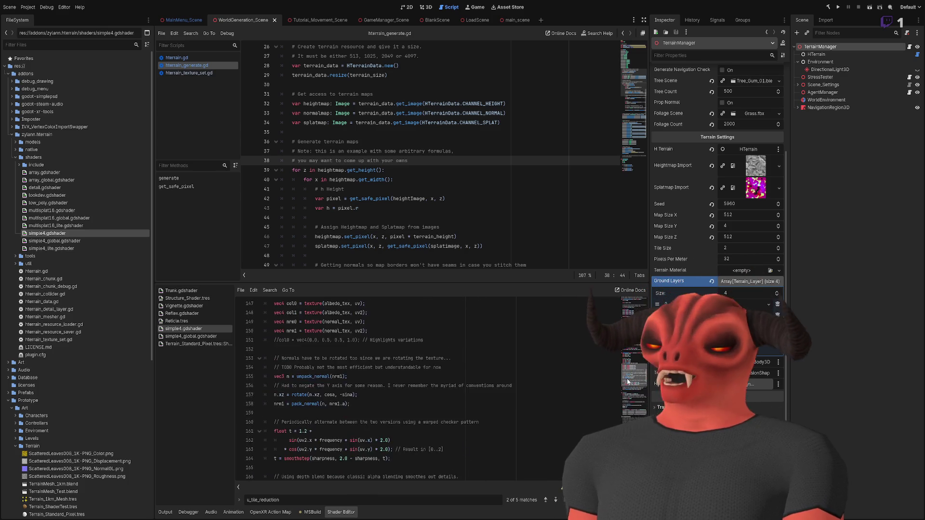
drag(632, 397, 631, 368)
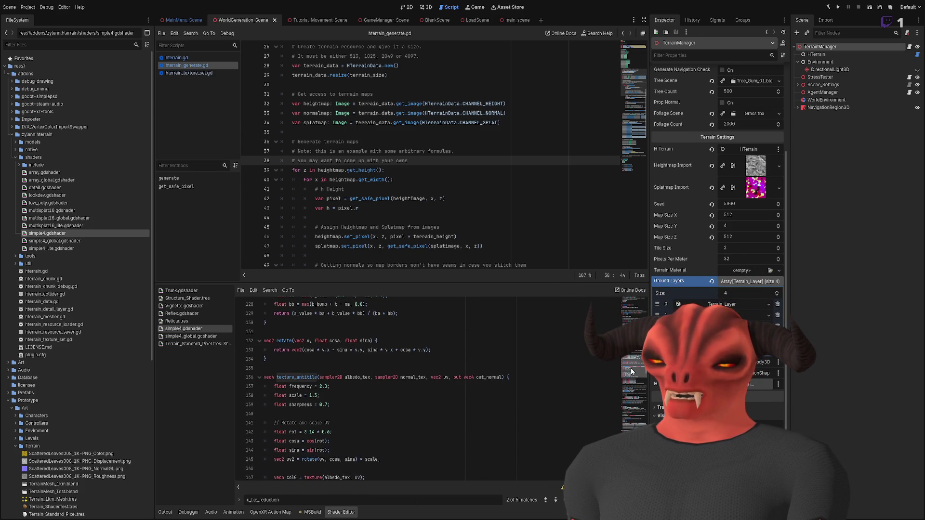
Change line 142's rotation to 'float rot = 3.14 * 0.5;' and run the scene
scroll(389, 384, down, 4)
scroll(389, 384, up, 2)
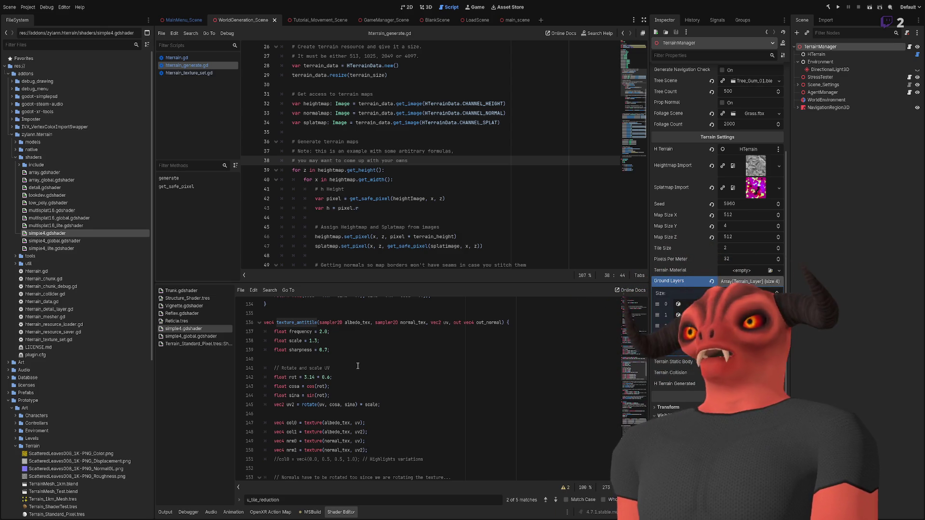
scroll(351, 352, down, 1)
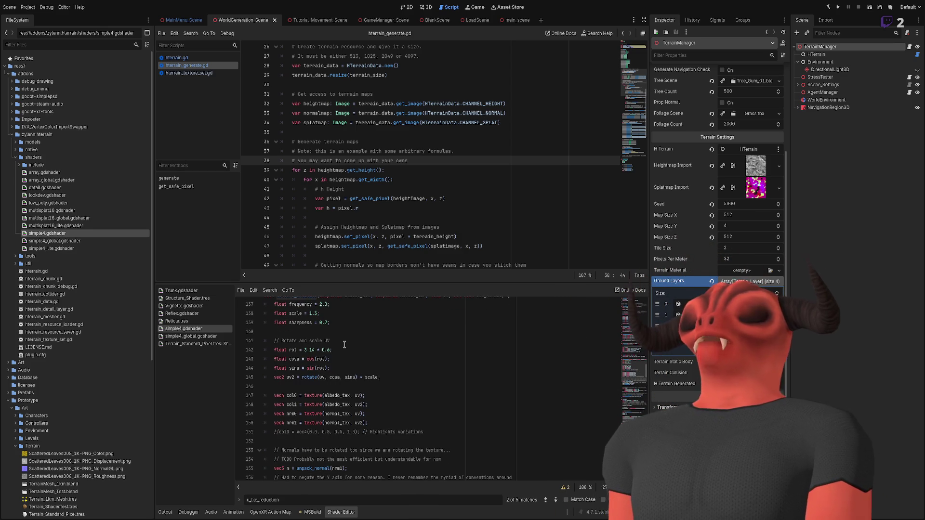
text(5)
click(328, 350)
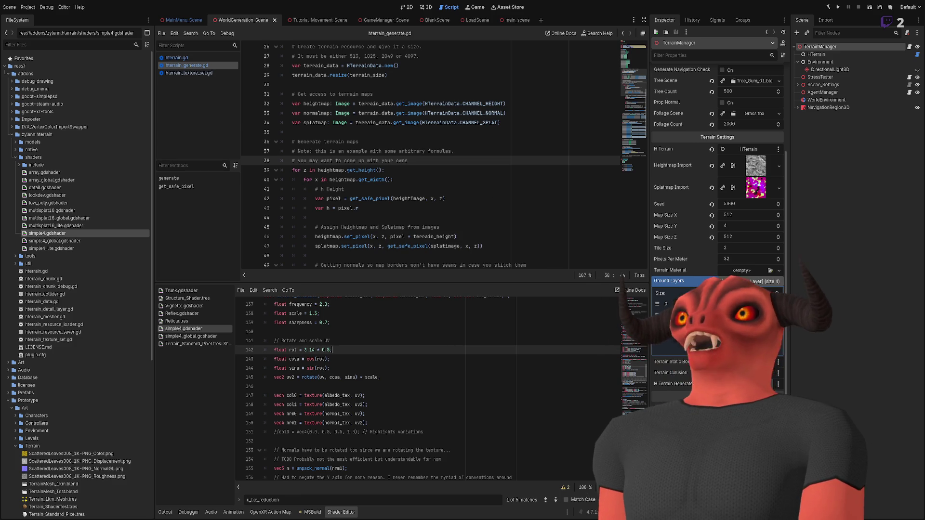
click(870, 8)
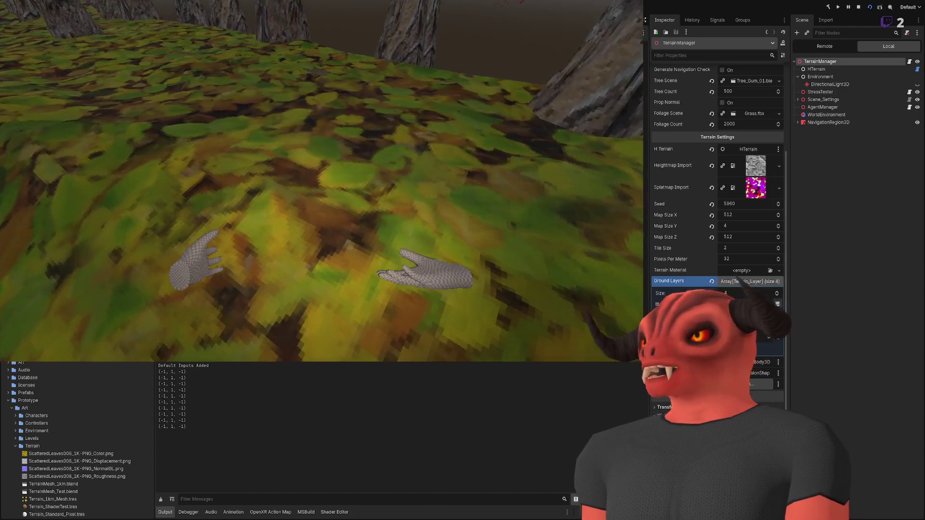
Set U Tile Reduction w to 1.0 on the terrain ShaderMaterial, compare the ground, then show the shader
click(767, 361)
text(1)
key(Return)
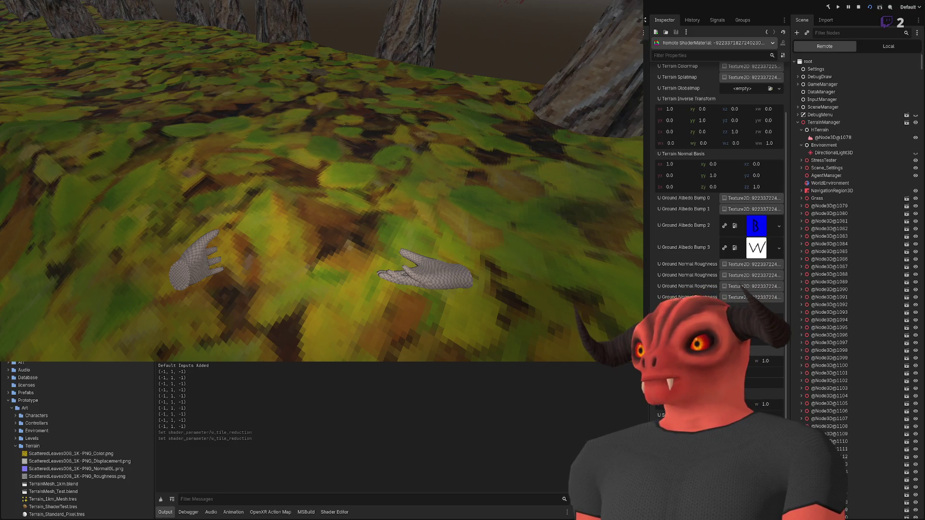
click(473, 248)
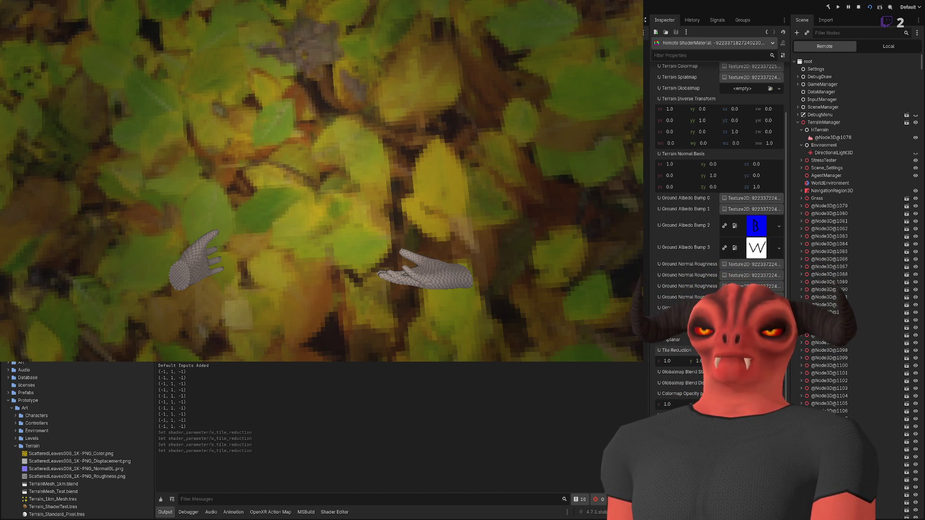
click(334, 512)
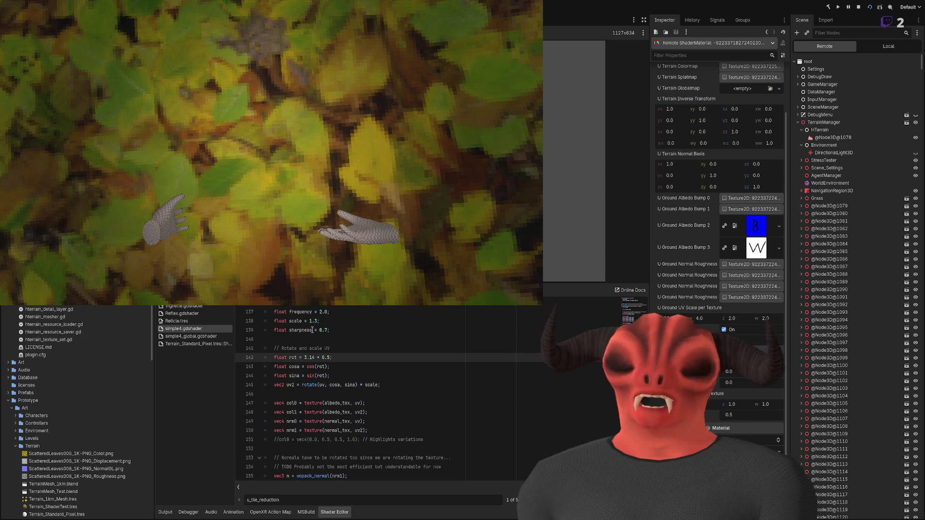
Highlight every use of uv2 in the shader and review the anti-tiling code
scroll(338, 373, down, 1)
scroll(339, 373, down, 2)
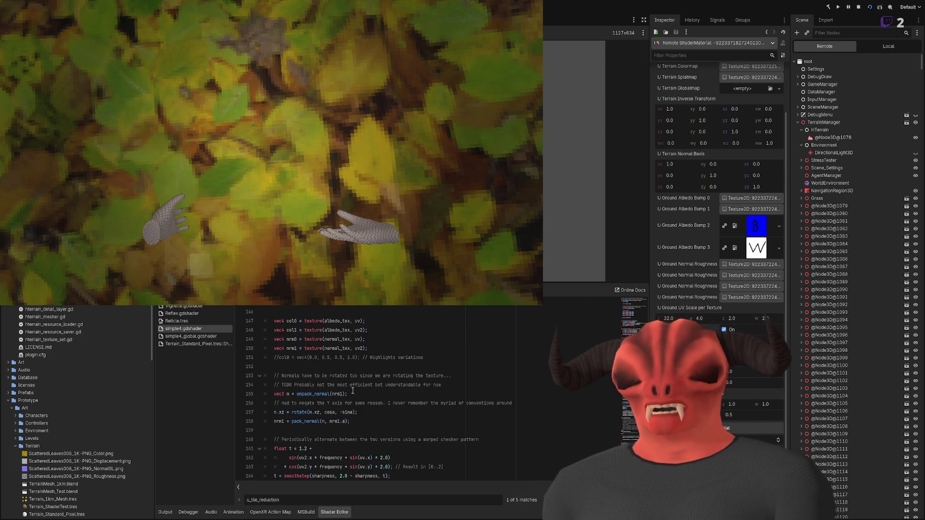
scroll(367, 349, down, 2)
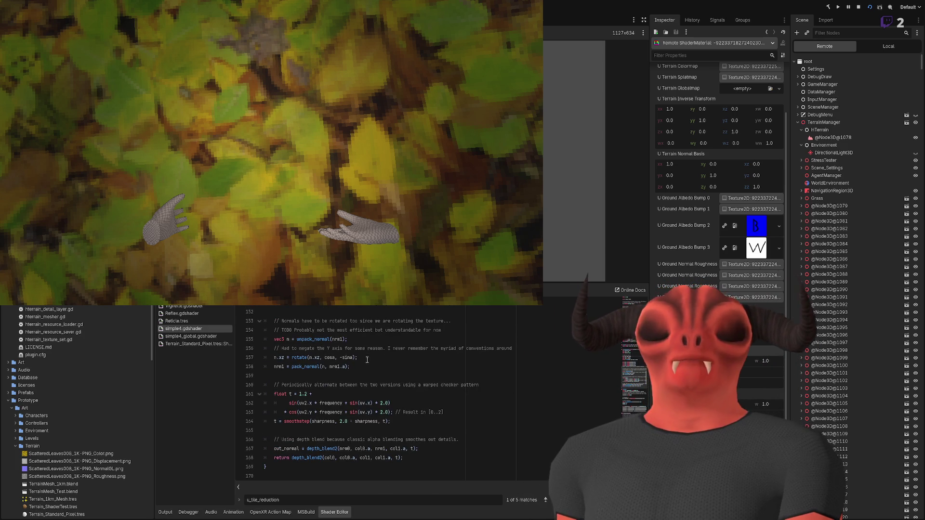
scroll(316, 408, up, 6)
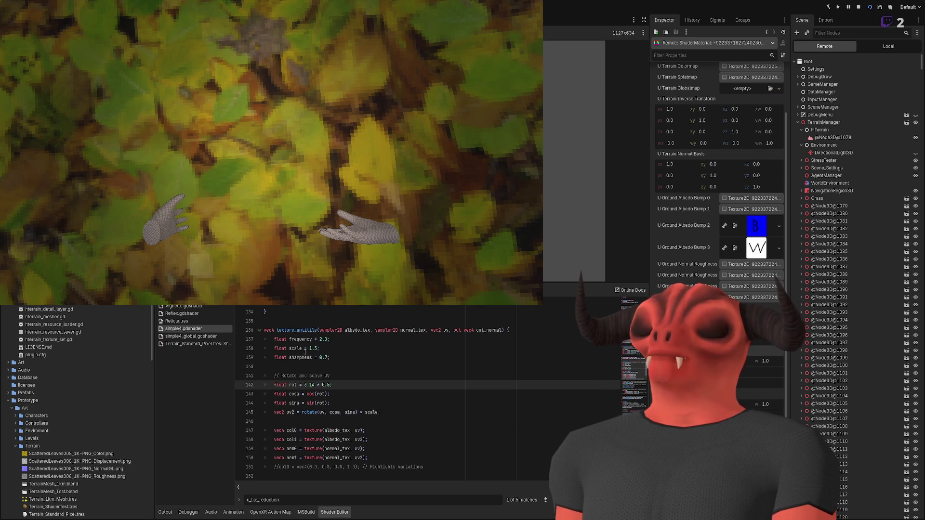
double_click(291, 412)
scroll(366, 395, down, 2)
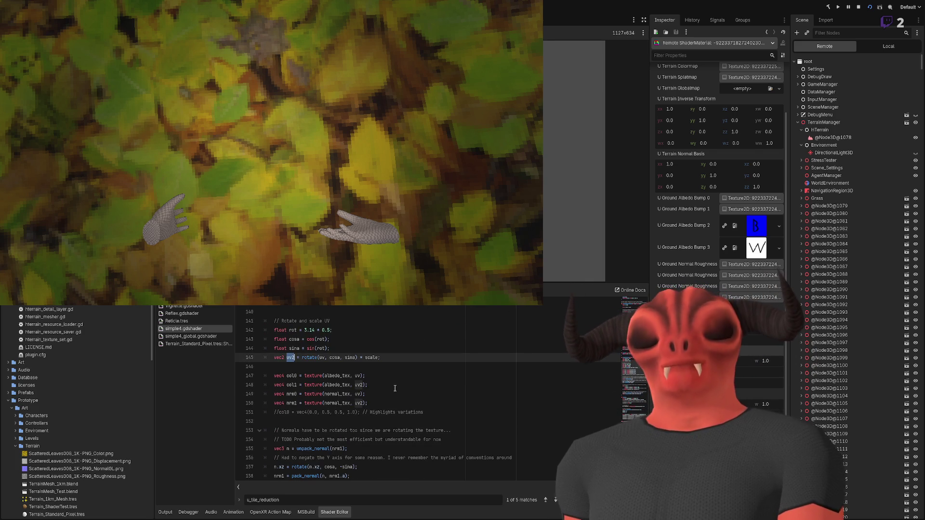
scroll(361, 357, up, 2)
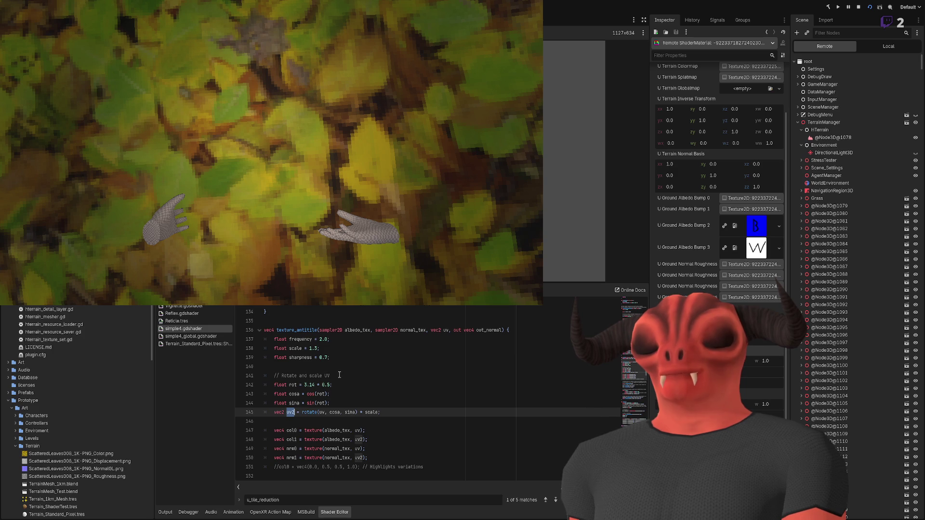
scroll(343, 377, down, 1)
scroll(371, 383, down, 1)
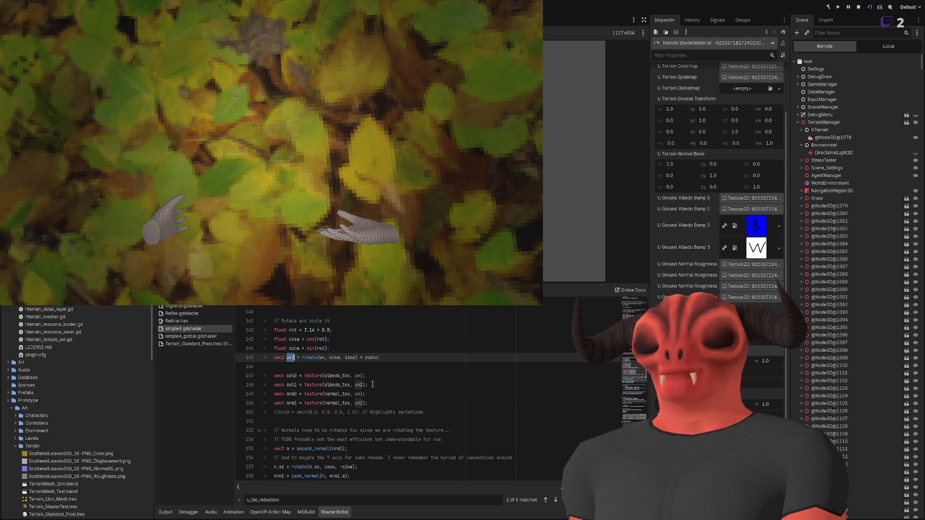
scroll(318, 374, up, 3)
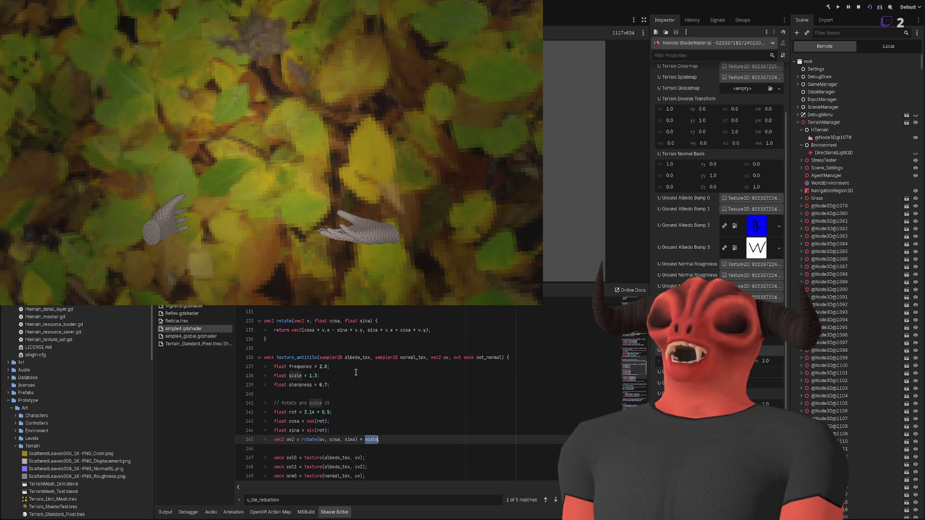
Change line 138 to 'float scale = 1.0;' and stop the running game
click(405, 376)
key(BackSpace)
key(BackSpace)
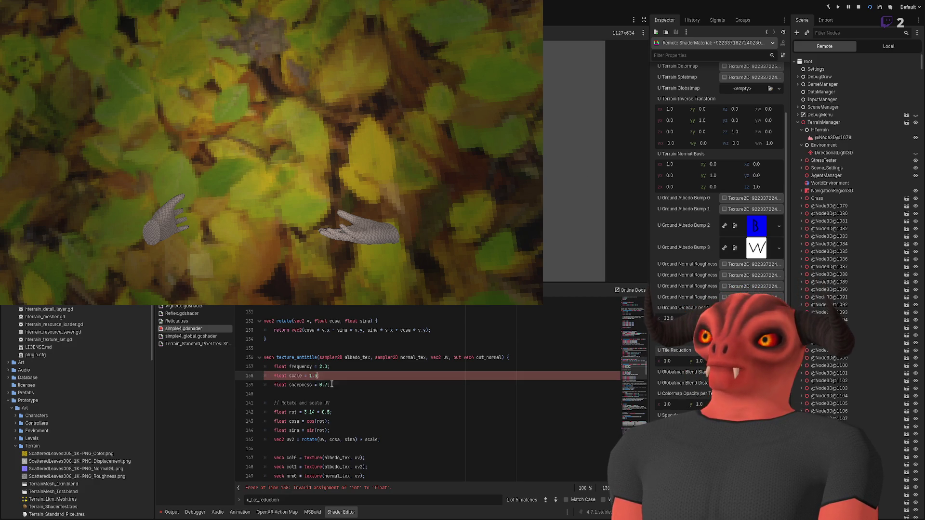
text(0)
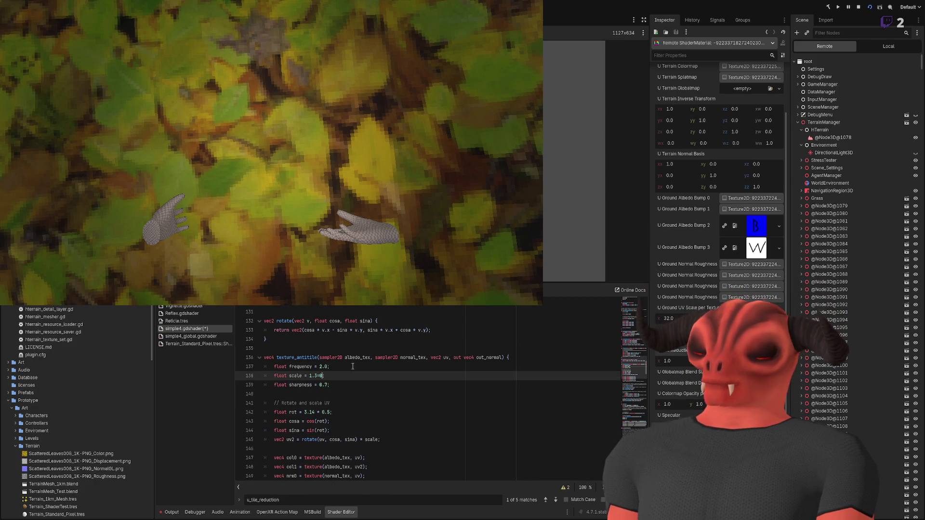
click(388, 371)
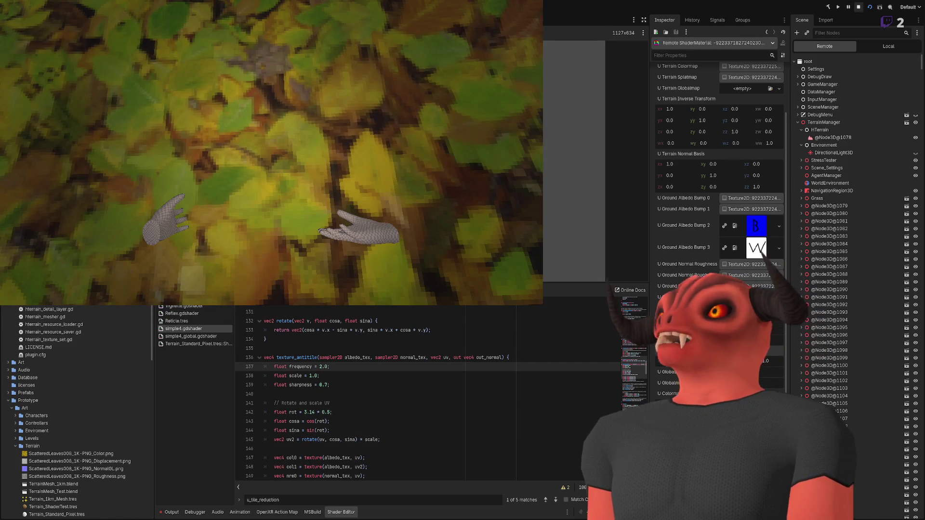
click(859, 6)
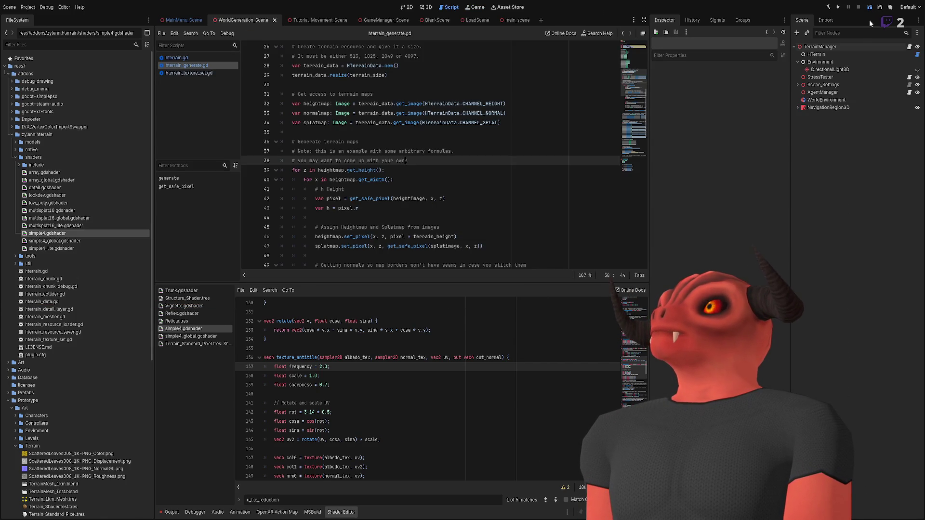
click(870, 6)
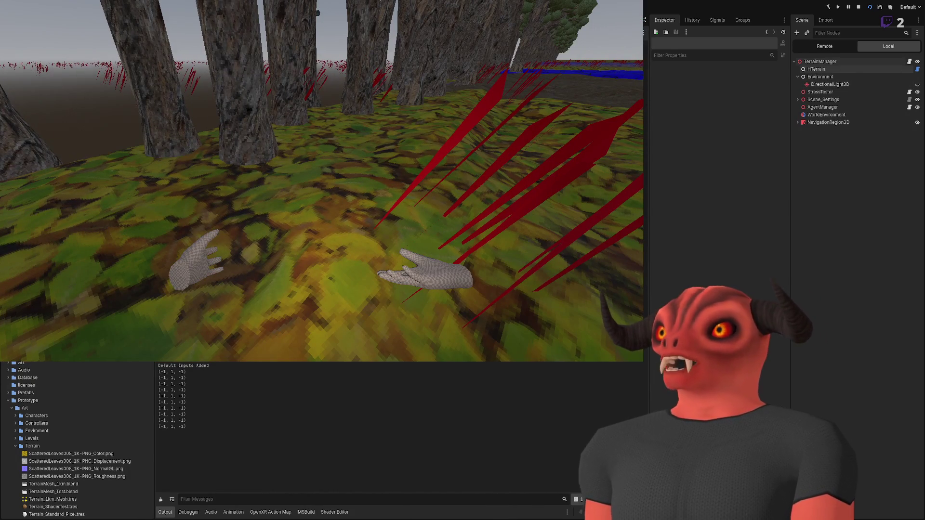
click(824, 46)
click(833, 137)
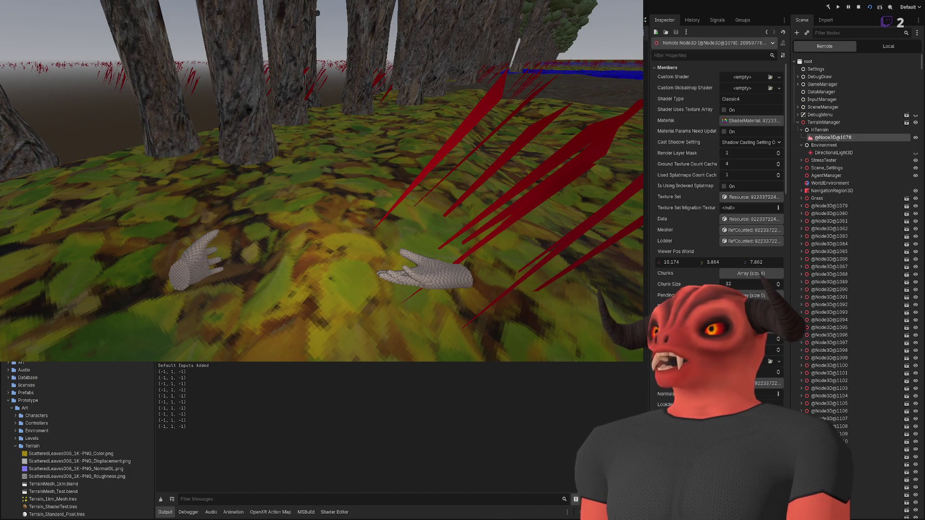
Open the live node's ShaderMaterial parameters and bring up the shader code beside the game
click(752, 120)
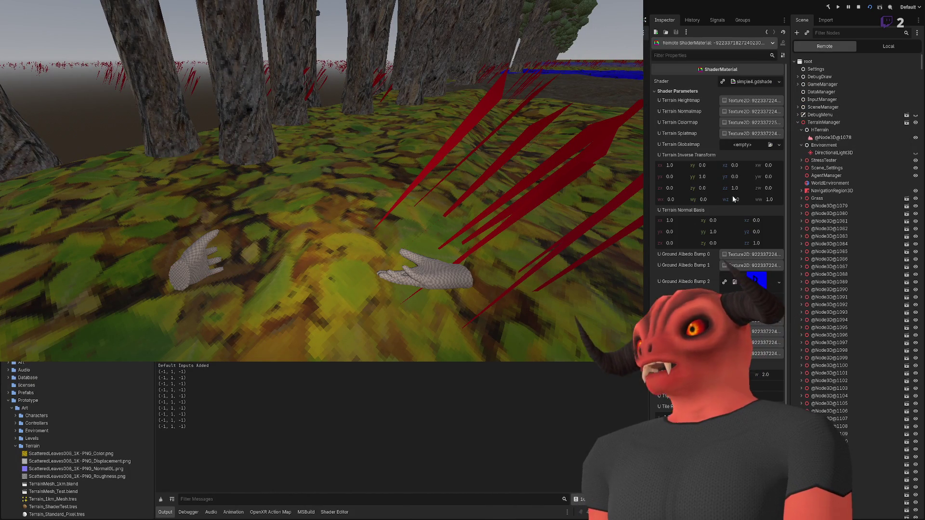
scroll(733, 233, down, 3)
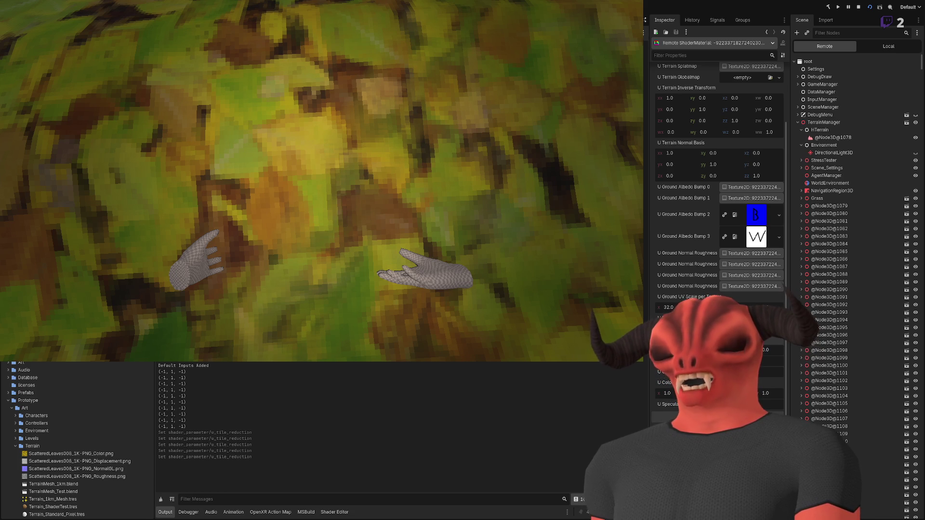
click(334, 512)
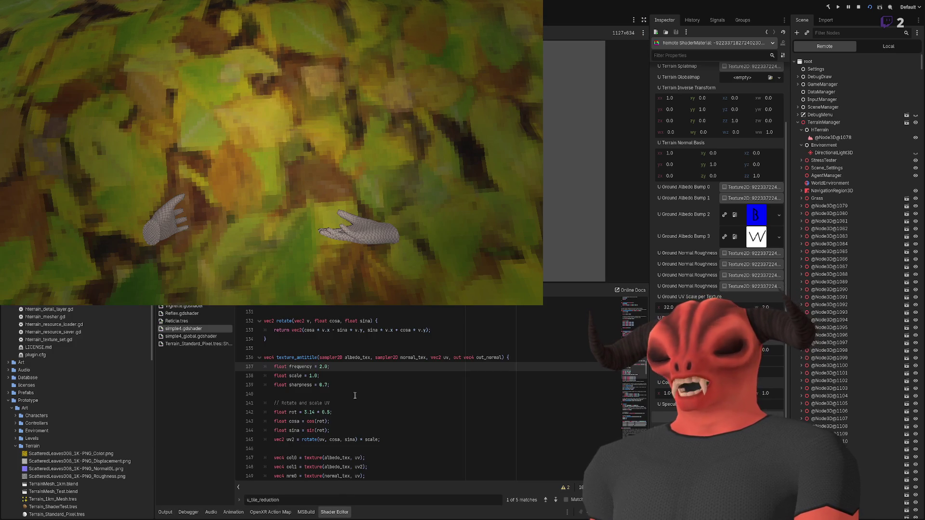
Change the anti-tile scale on line 138 from 1.5 to 1.0
double_click(314, 376)
text(5)
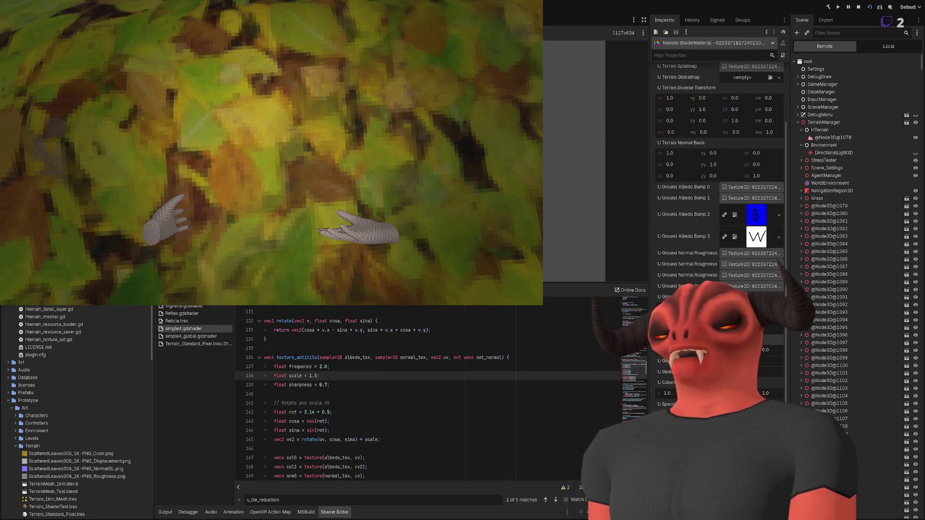
key(BackSpace)
text(0)
Review texture_antitile's scale, sharpness, rotation, cosine, sine and uv2 rotation lines
click(400, 358)
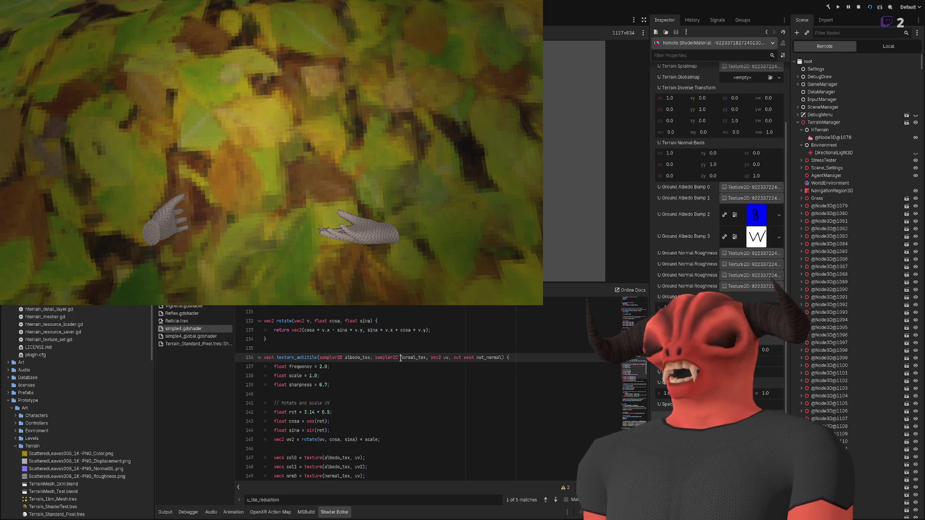
triple_click(392, 373)
click(390, 384)
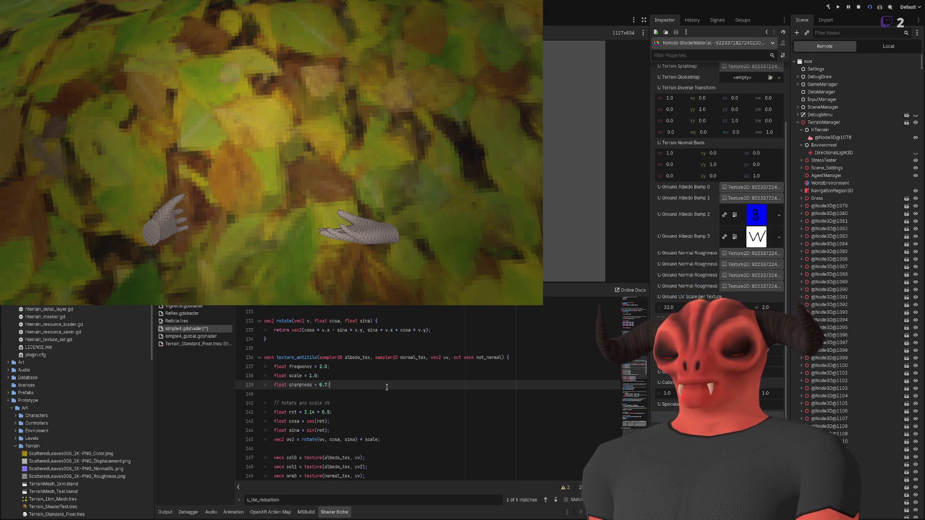
scroll(386, 387, down, 1)
click(386, 385)
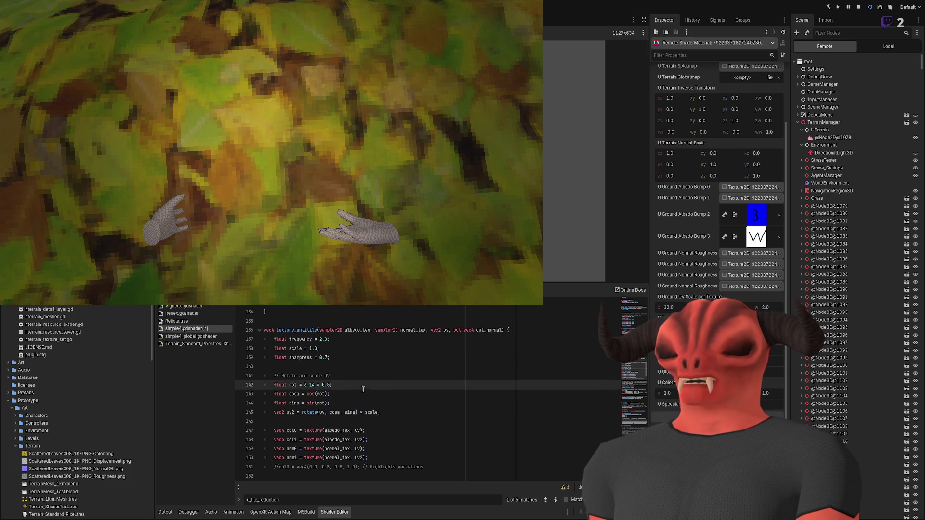
click(293, 394)
click(293, 404)
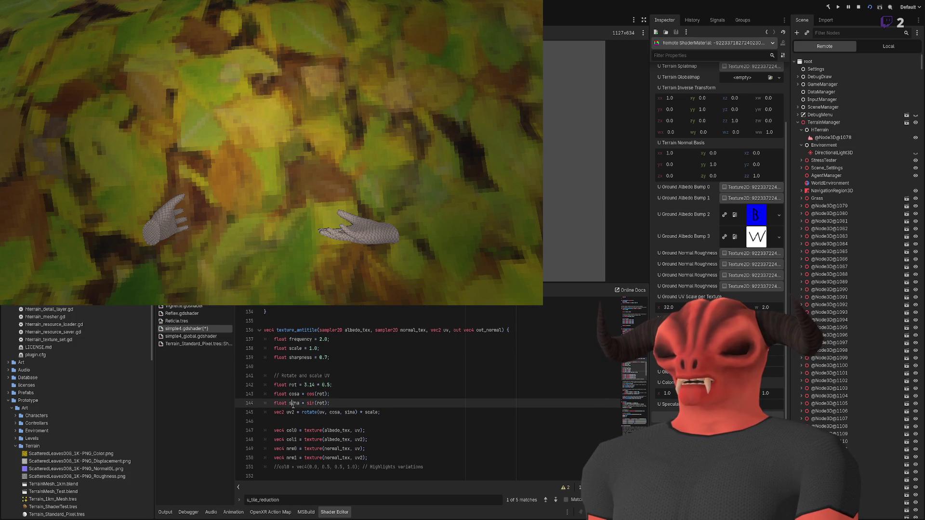
click(374, 412)
scroll(423, 412, down, 3)
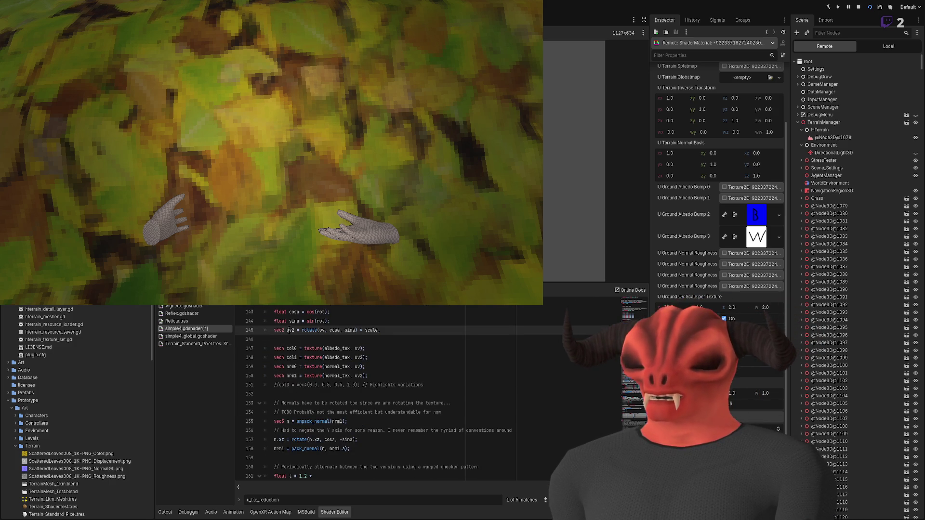
Highlight every use of uv2 and start a search for texture_antitile
double_click(290, 330)
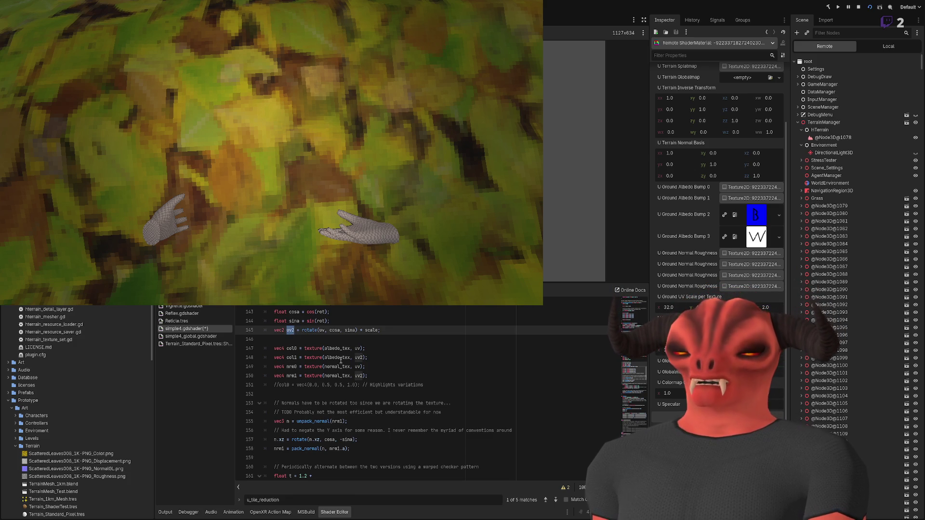
scroll(389, 353, up, 1)
scroll(389, 354, up, 2)
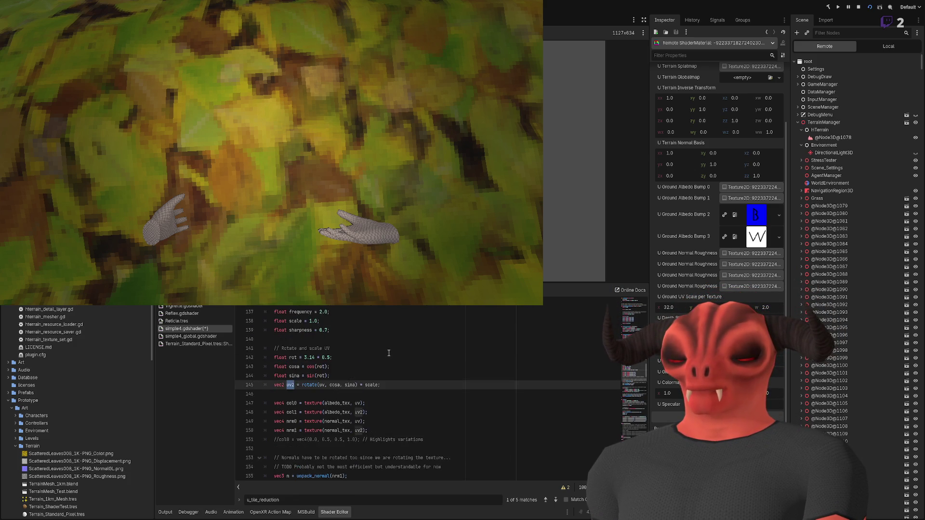
scroll(389, 353, down, 2)
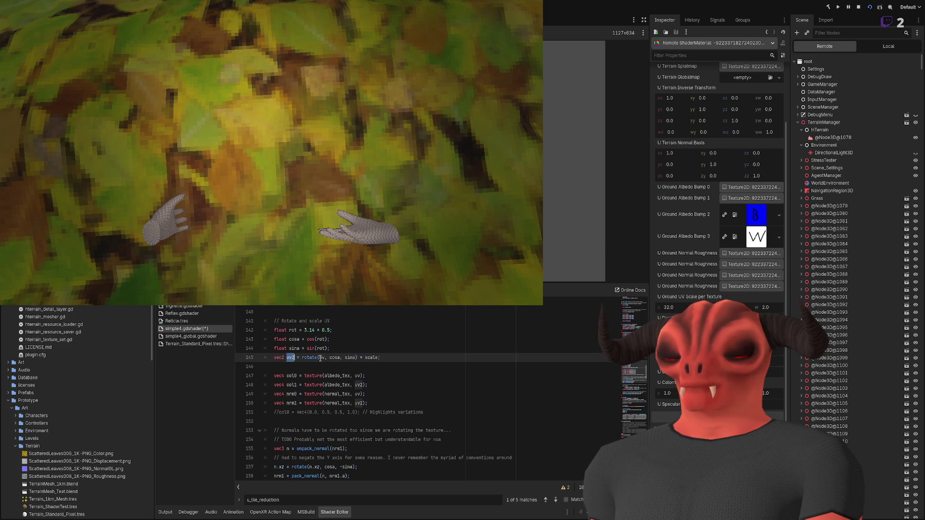
scroll(421, 348, up, 2)
scroll(426, 348, down, 2)
scroll(412, 358, down, 20)
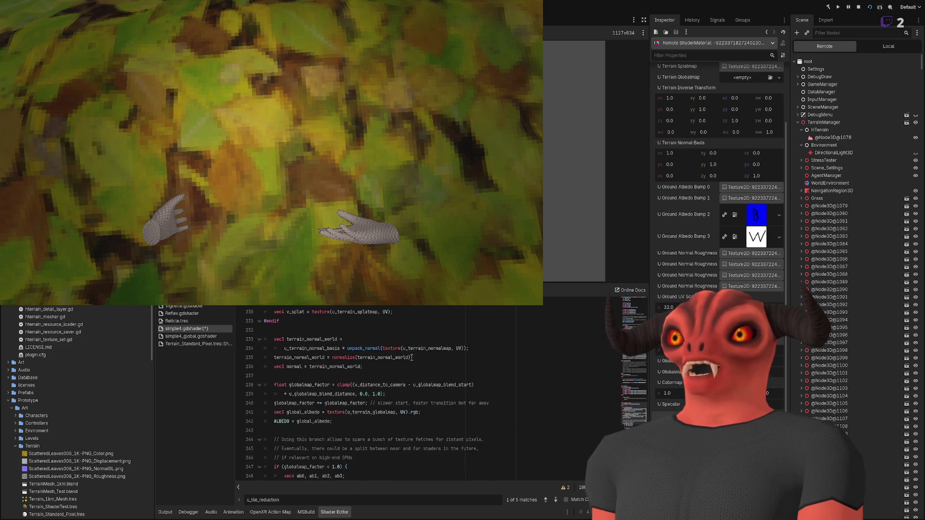
key(ctrl+f)
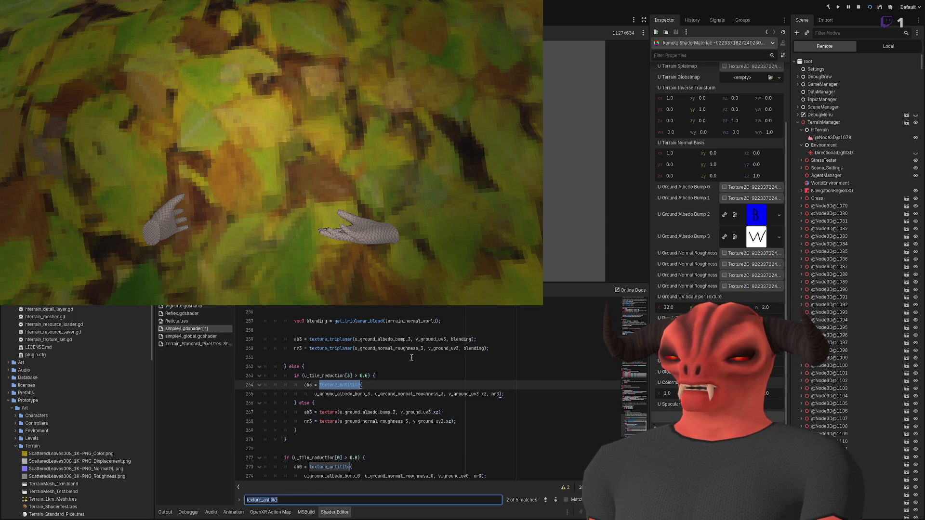
Step to the third and fourth texture_antitile matches and highlight uses of v_ground_uv1
key(Return)
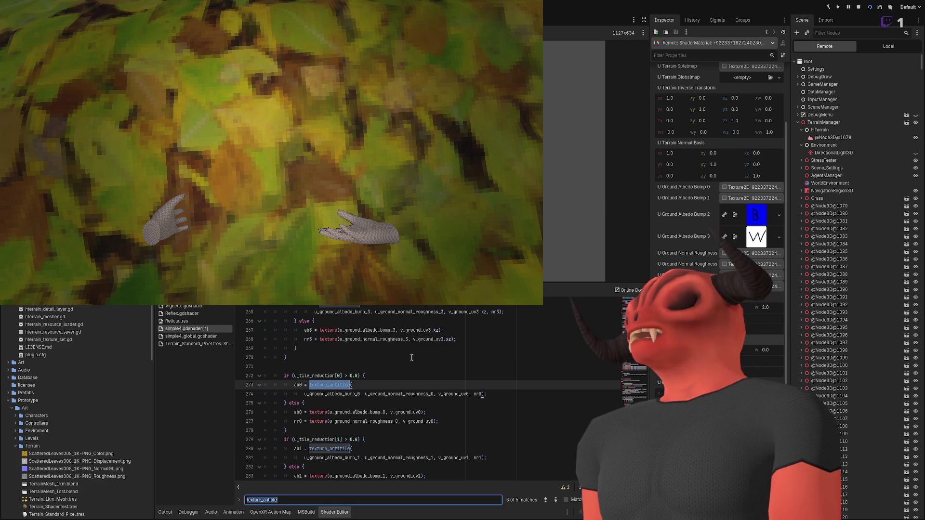
key(Return)
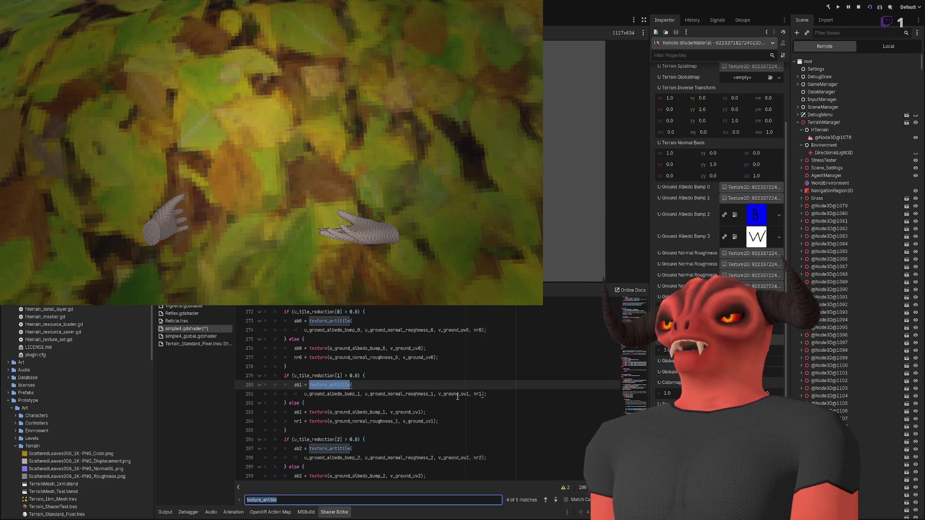
click(460, 397)
scroll(461, 397, up, 12)
scroll(499, 382, up, 1)
scroll(499, 382, down, 14)
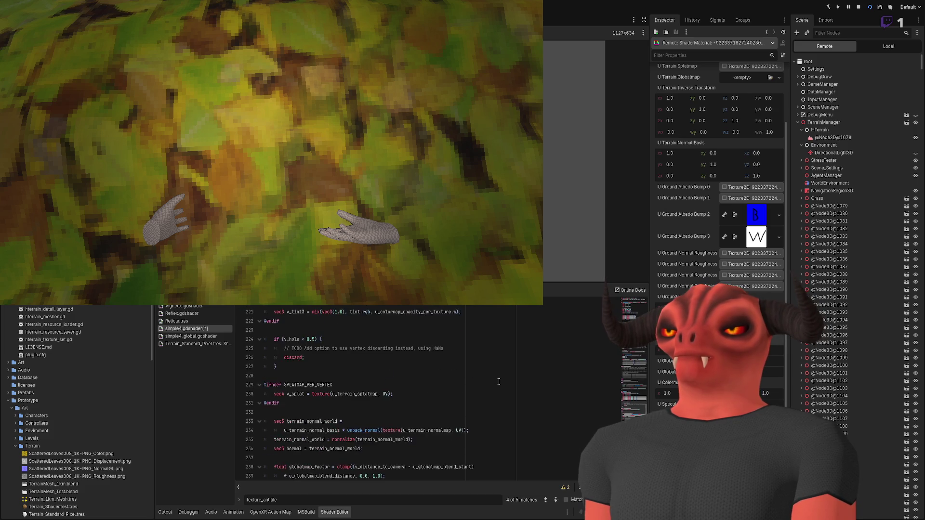
double_click(462, 367)
Cycle through the texture_antitile matches back to its definition, then stop the game with F8
double_click(326, 357)
key(ctrl+f)
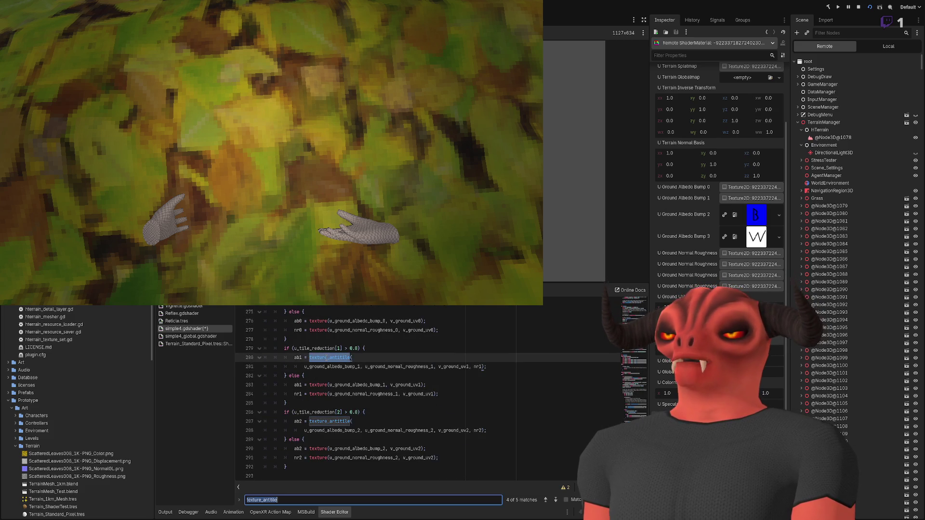
key(Return)
key(Return)
key(Return)
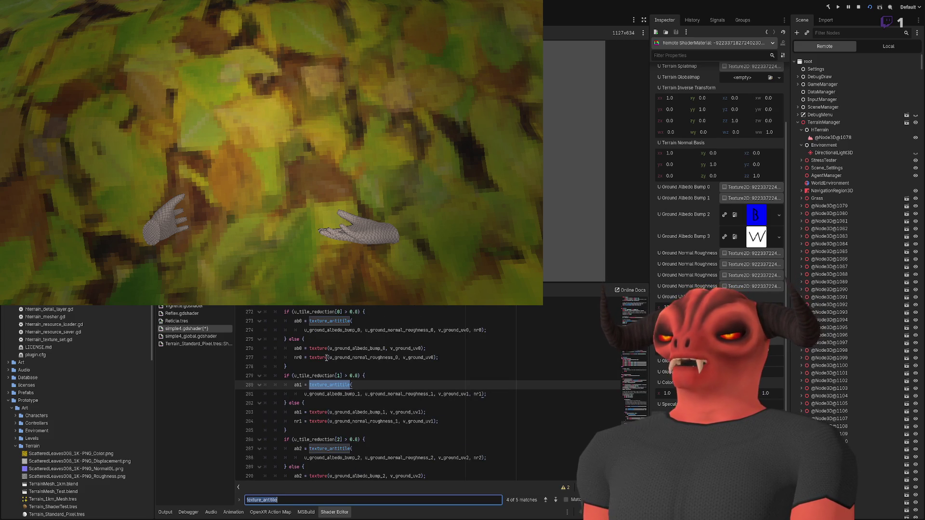
key(Return)
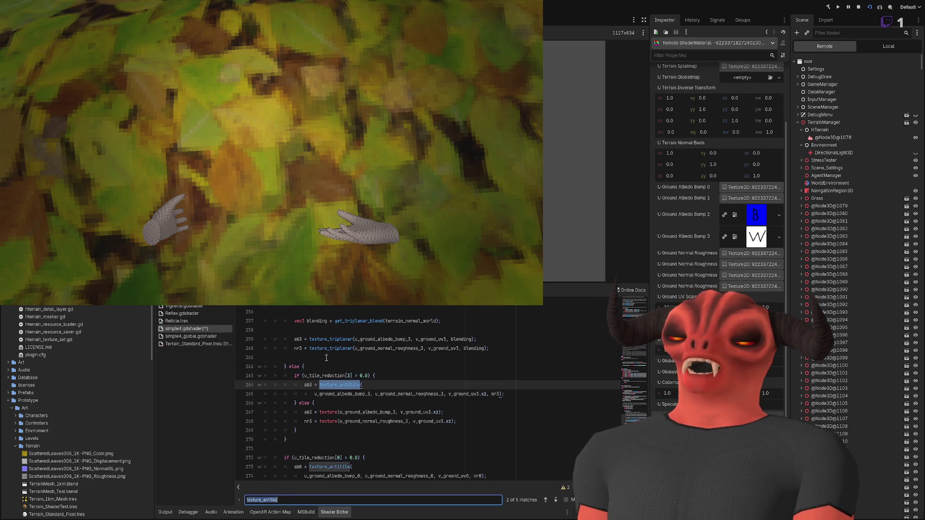
key(Return)
key(Return)
key(Return)
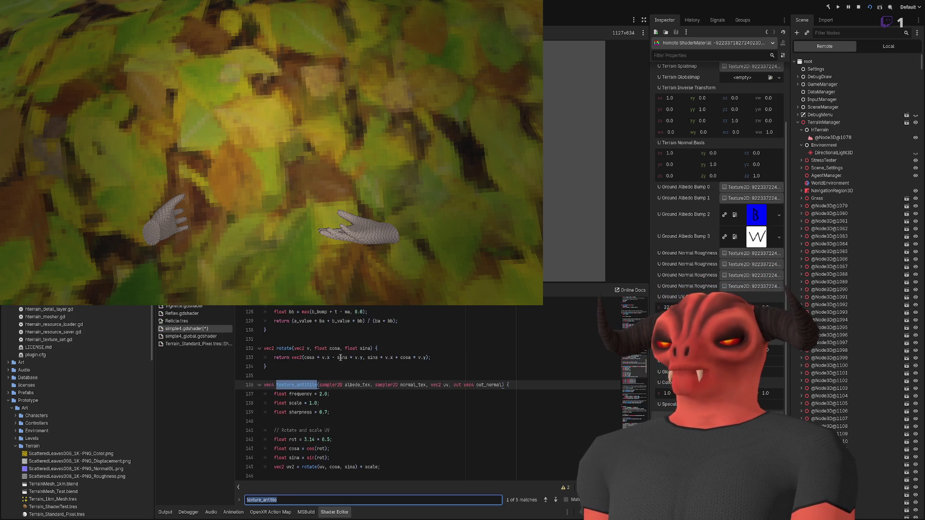
scroll(337, 357, down, 3)
scroll(346, 339, up, 1)
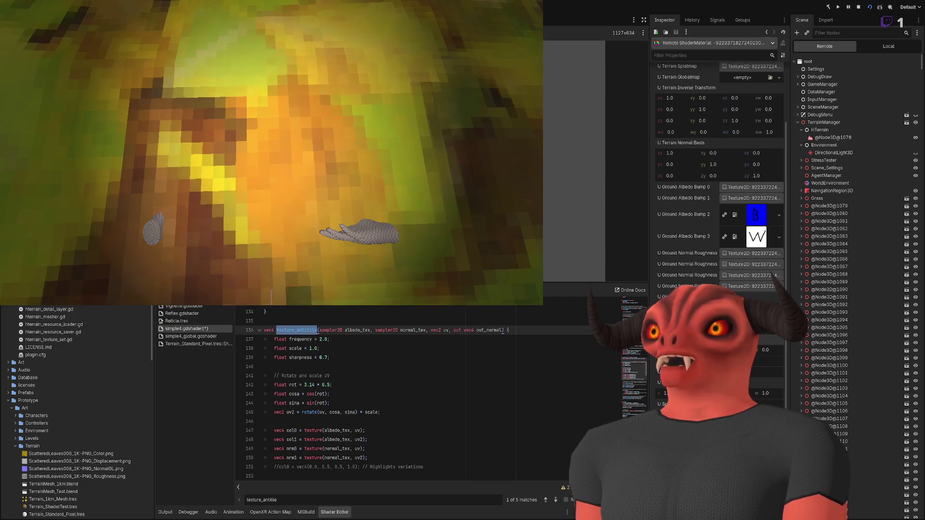
key(F8)
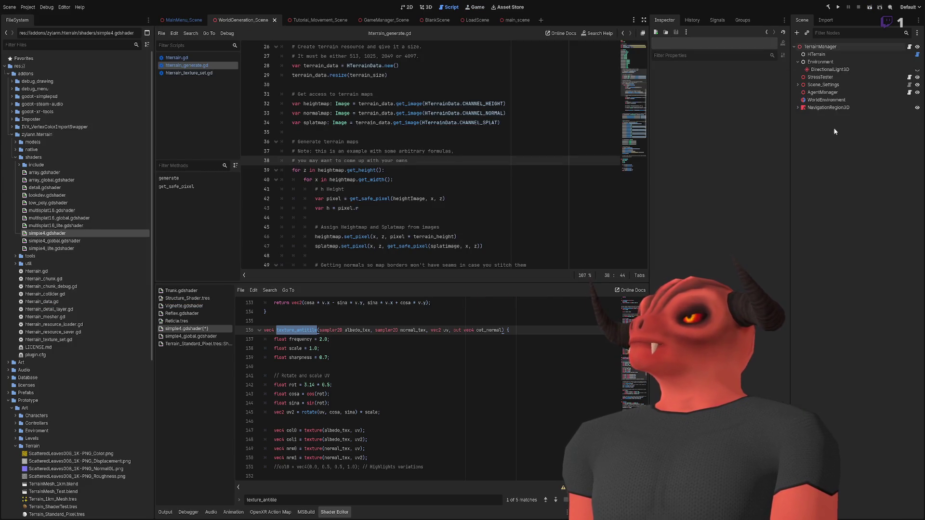
Check TerrainManager's Ground Layers, save simple4.gdshader, and rerun the scene
click(837, 46)
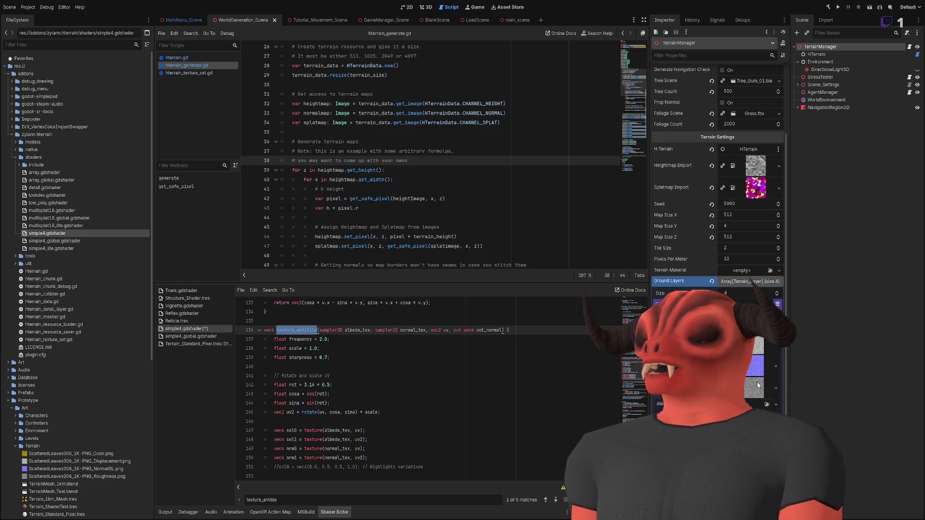
scroll(758, 386, down, 3)
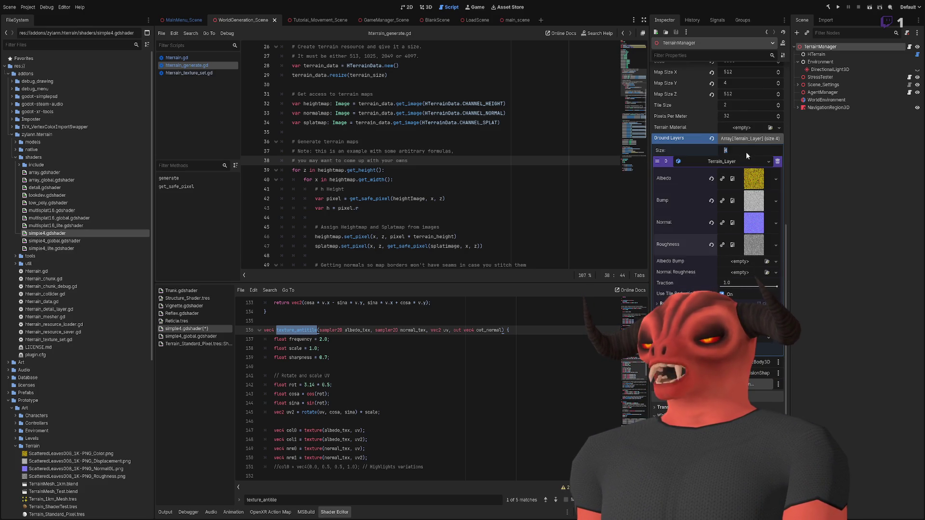
scroll(746, 158, up, 3)
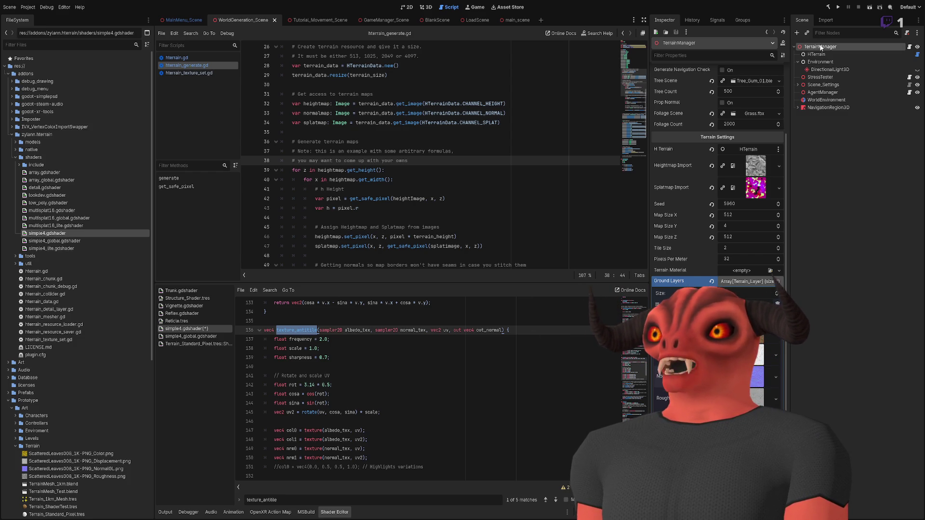
key(ctrl+s)
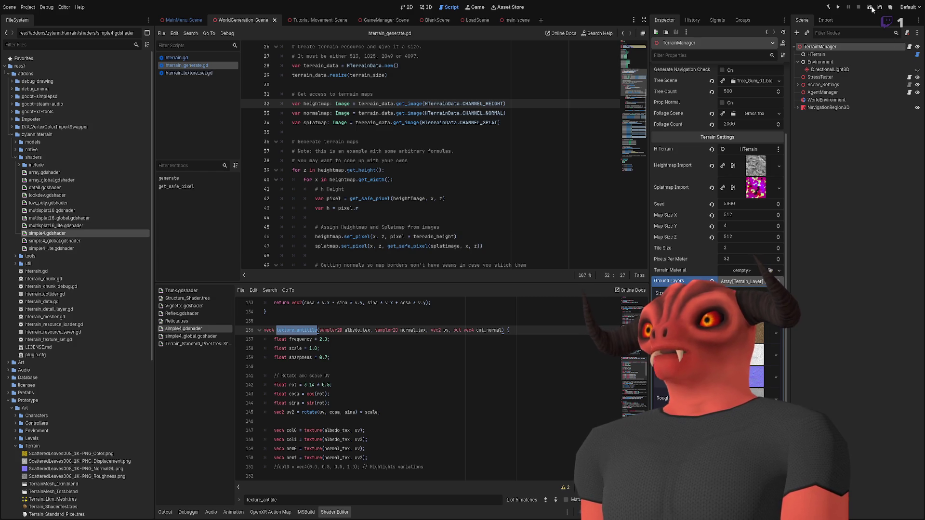
click(870, 7)
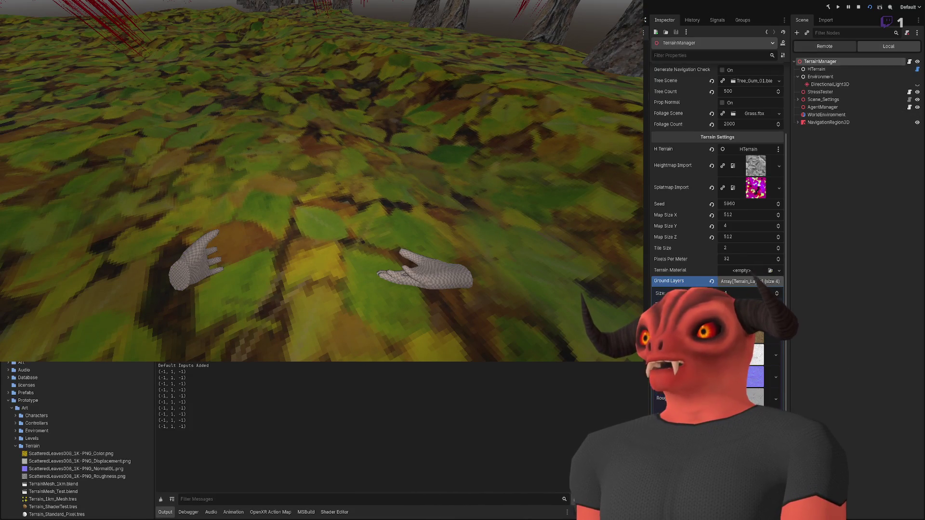
click(825, 47)
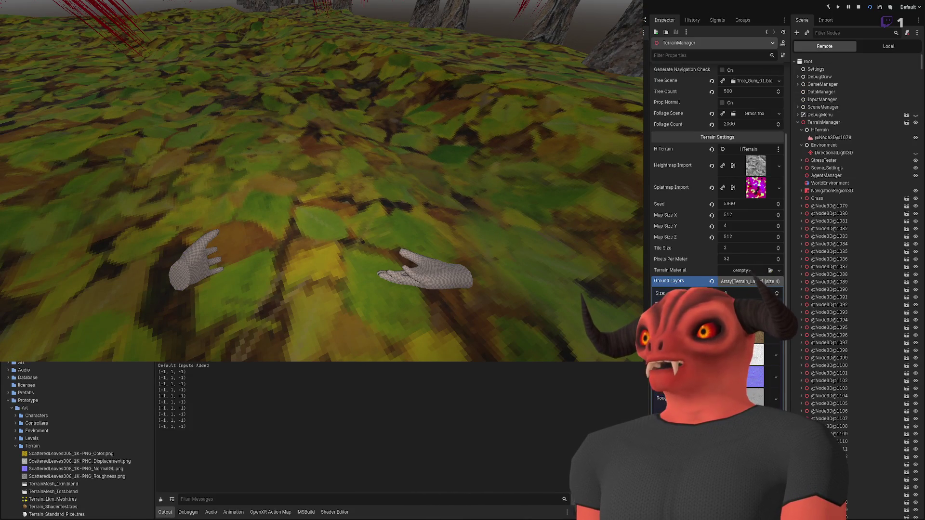
click(844, 139)
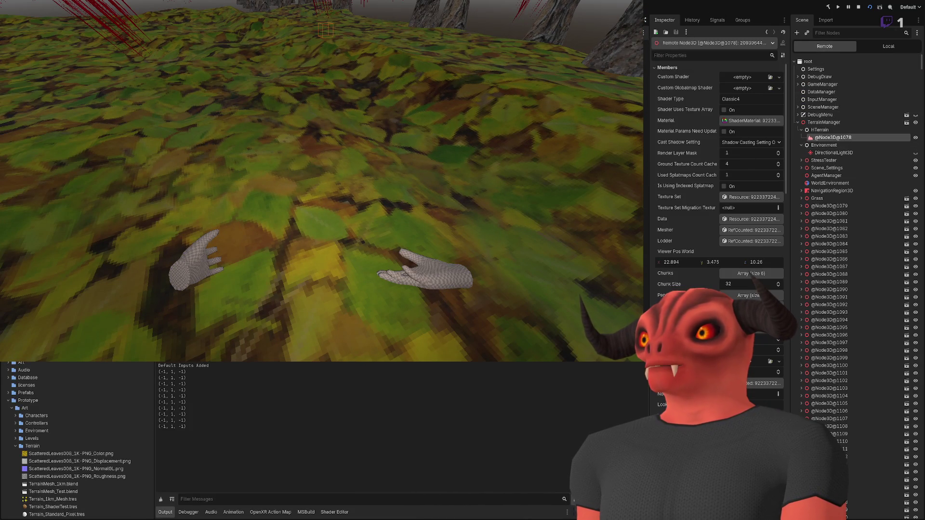
Open the live terrain's ShaderMaterial and adjust its u_tile_reduction and blending parameters
click(752, 121)
scroll(745, 396, down, 3)
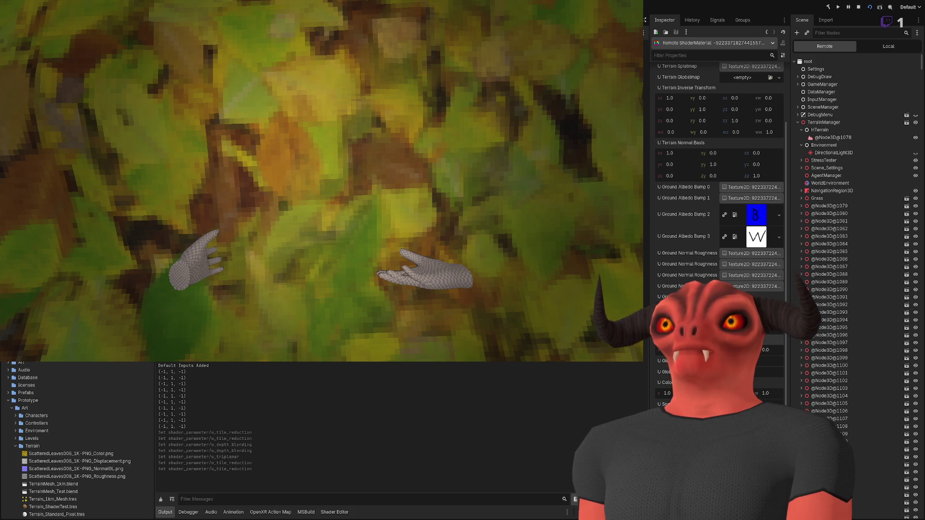
key(alt+Tab)
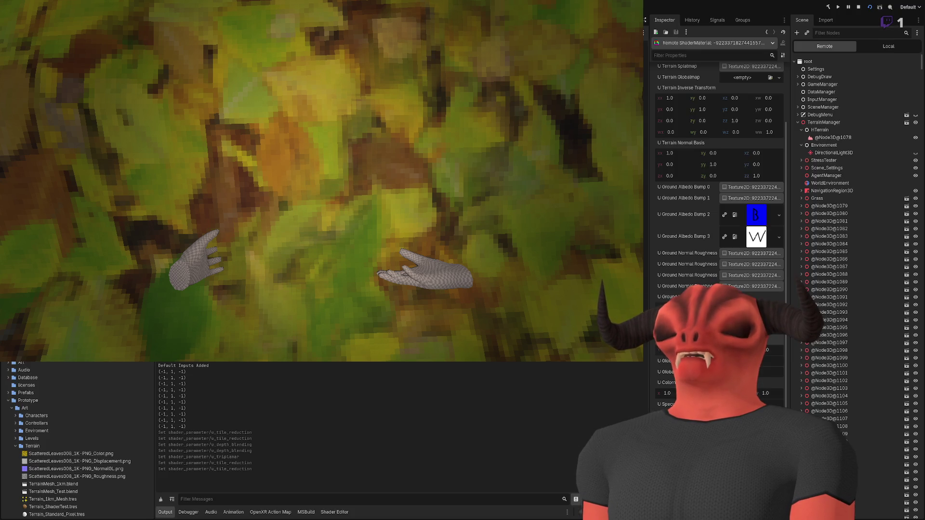
Show simple4.gdshader's texture_antitile function and place the caret after the sharpness line
click(334, 511)
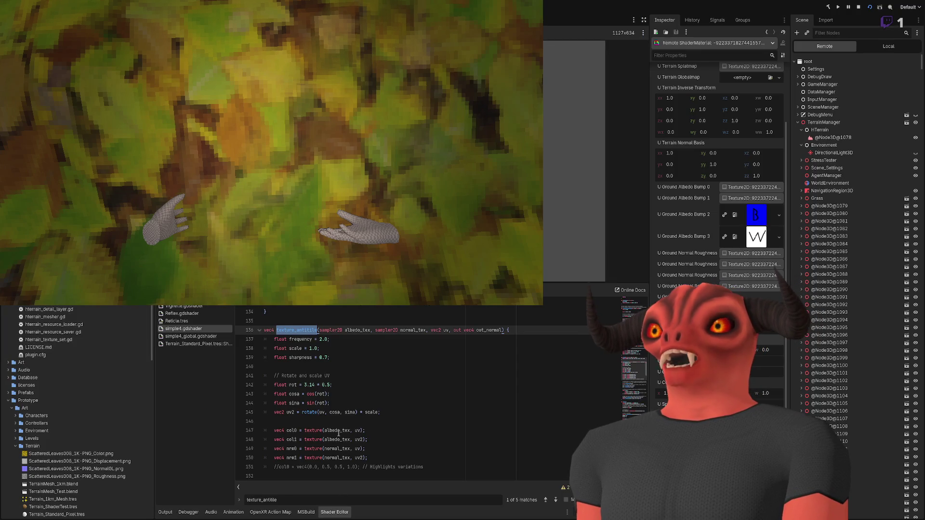
click(368, 386)
scroll(369, 387, down, 2)
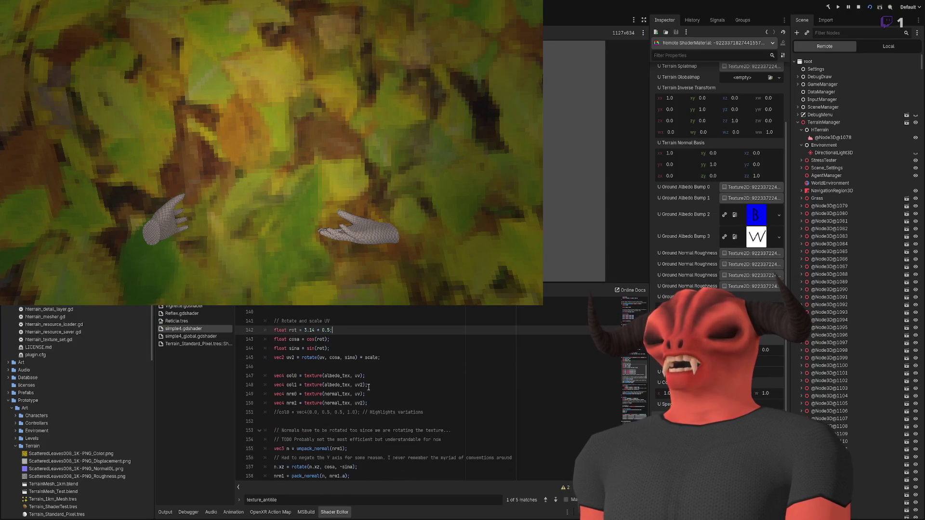
double_click(322, 357)
scroll(422, 347, up, 3)
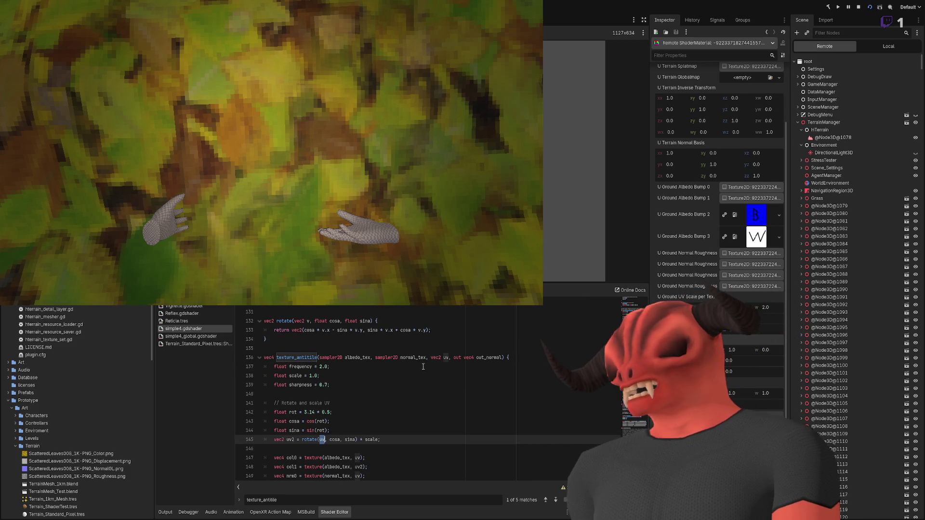
scroll(423, 367, down, 1)
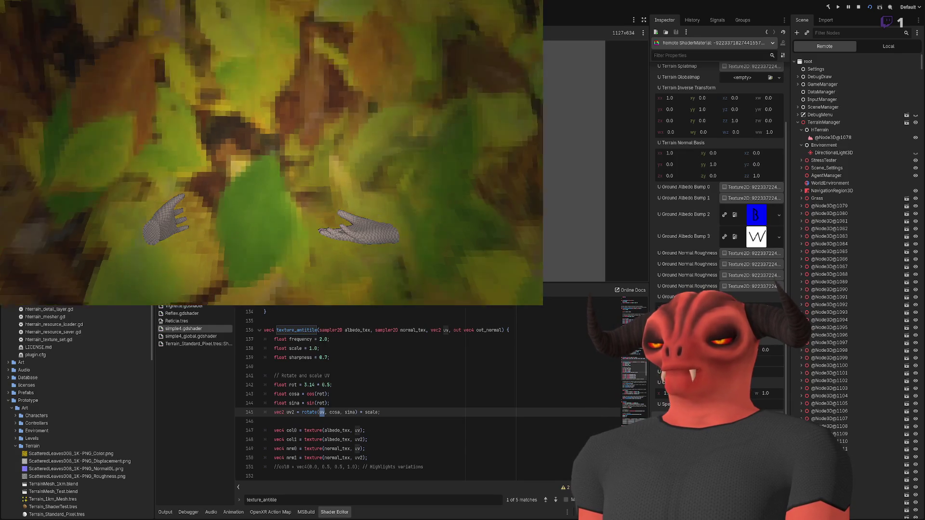
click(336, 359)
Add vec2 offset = vec2(0.01, 0.01), rotate uv + offset, and save the shader
key(Return)
text(vec)
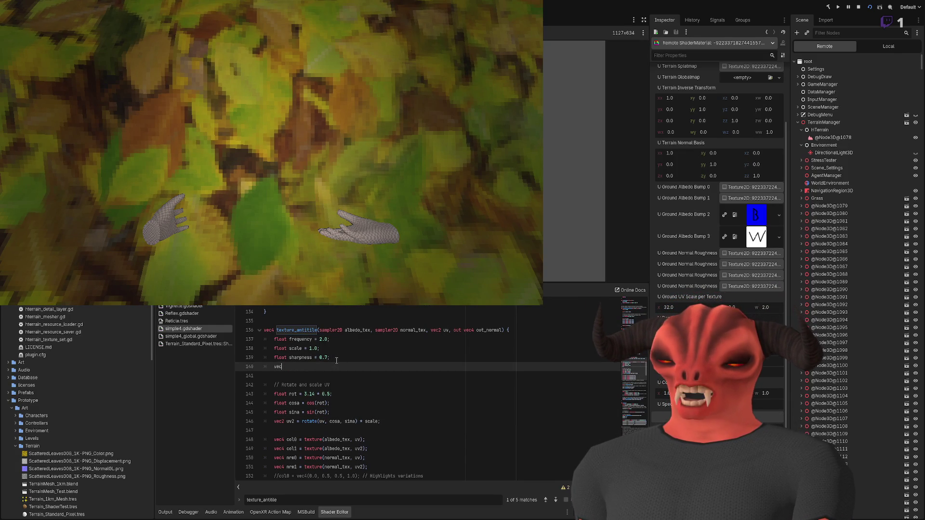
text(2 offset =)
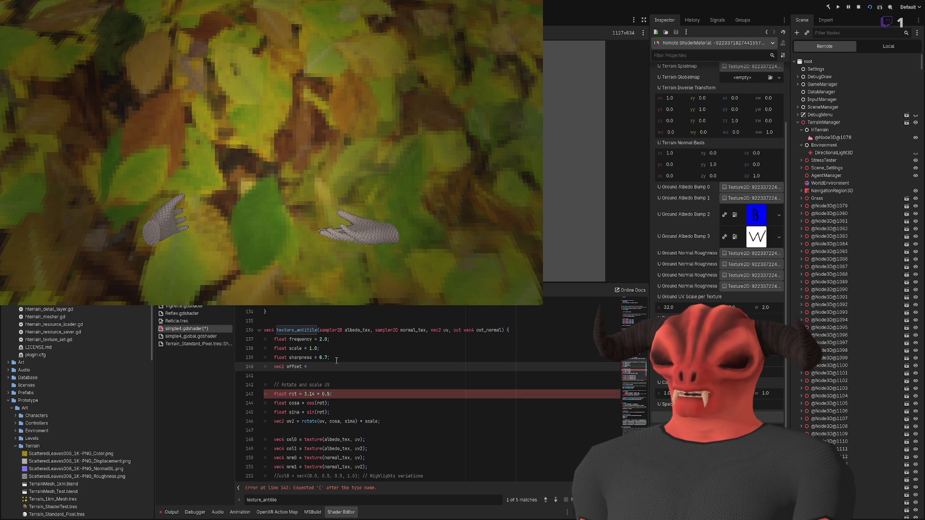
text(ec24)
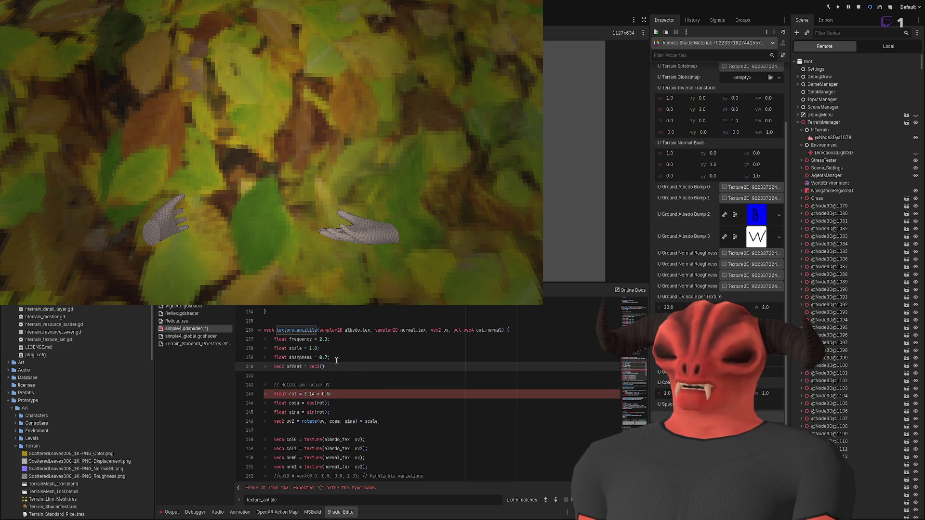
text(0.01, 0.01)
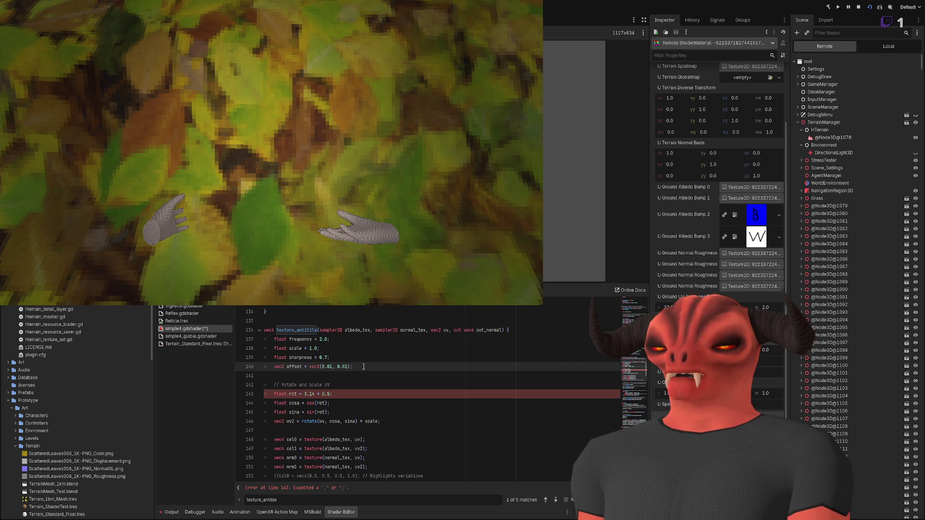
double_click(301, 367)
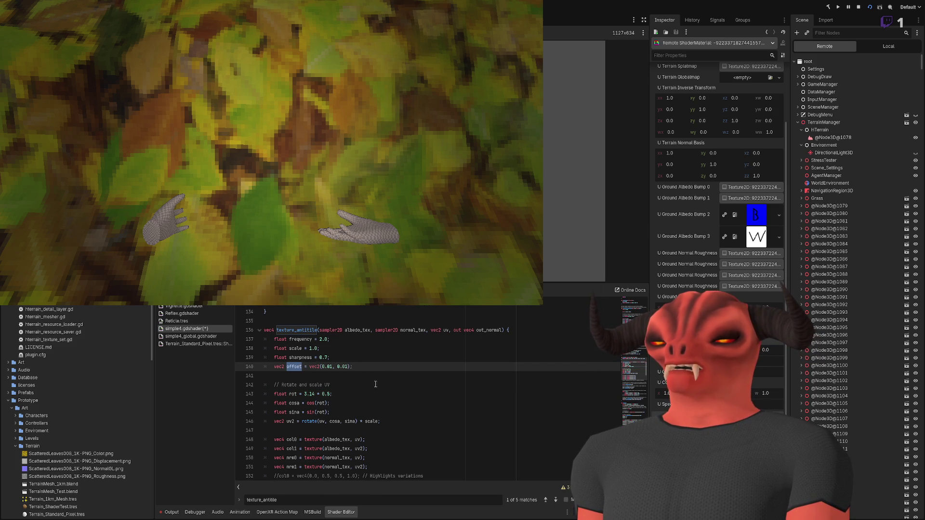
click(324, 421)
text(+ offset)
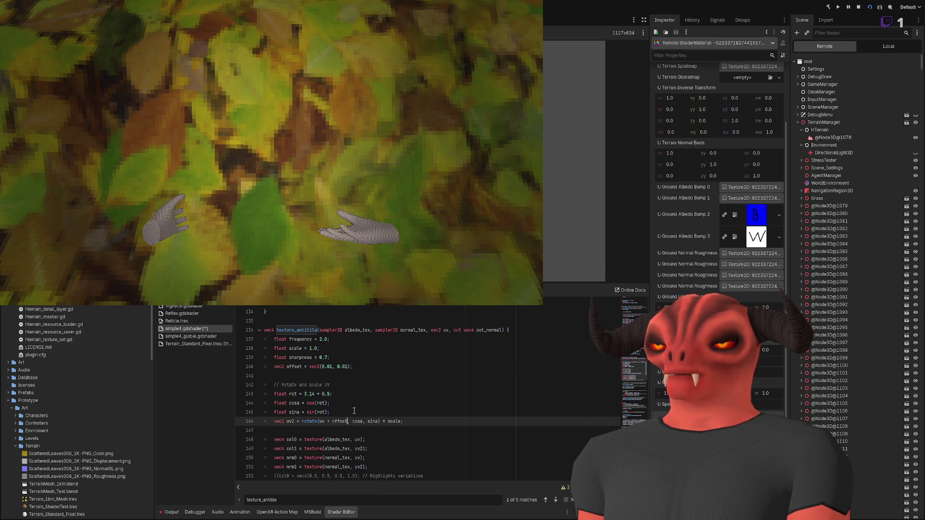
click(386, 403)
key(ctrl+s)
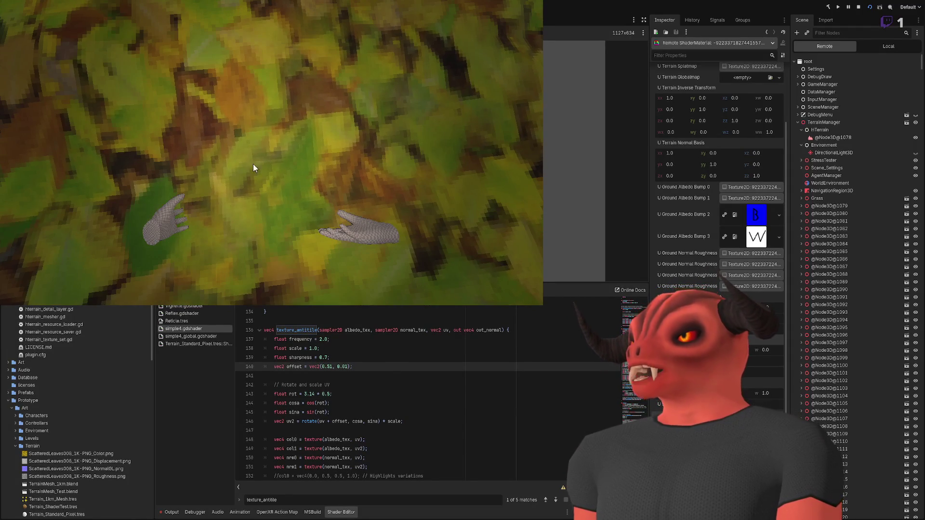
Undo the trial rotation change and stop the running game
click(326, 394)
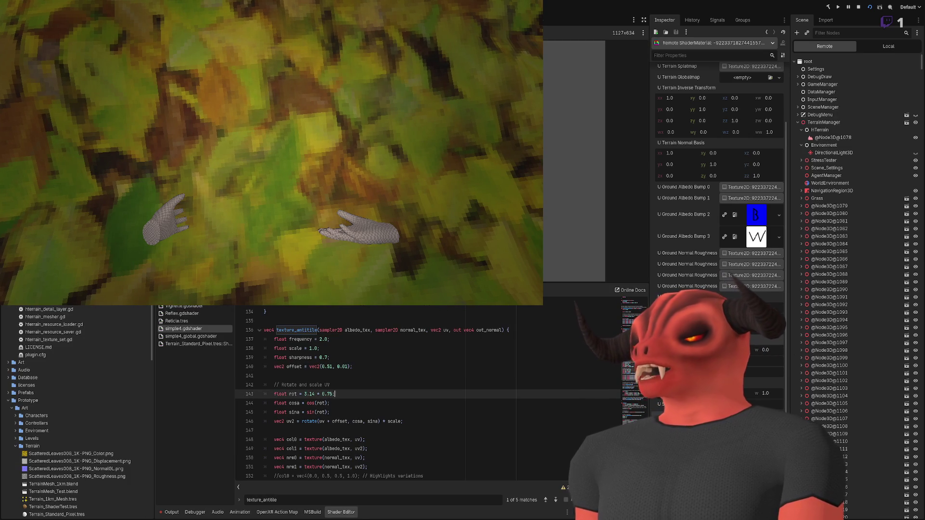
key(ctrl+z)
key(ctrl+z)
click(389, 359)
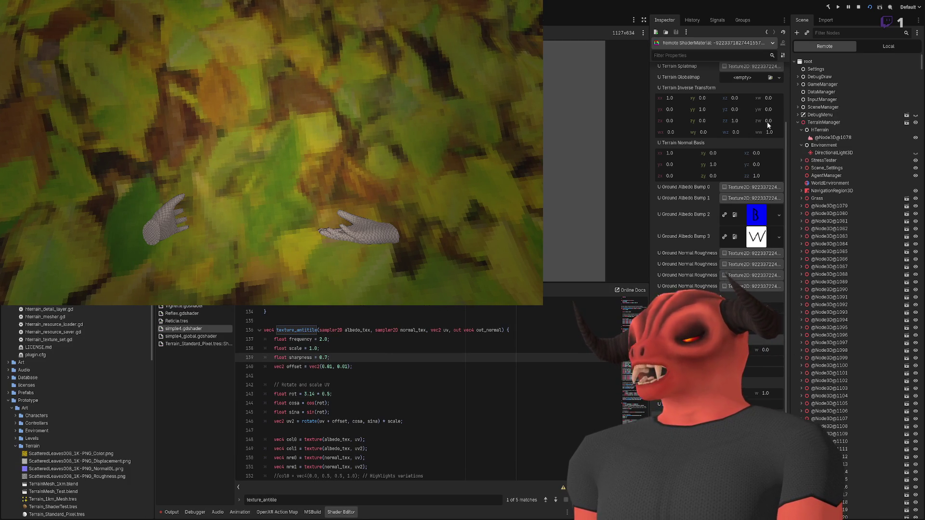
click(860, 7)
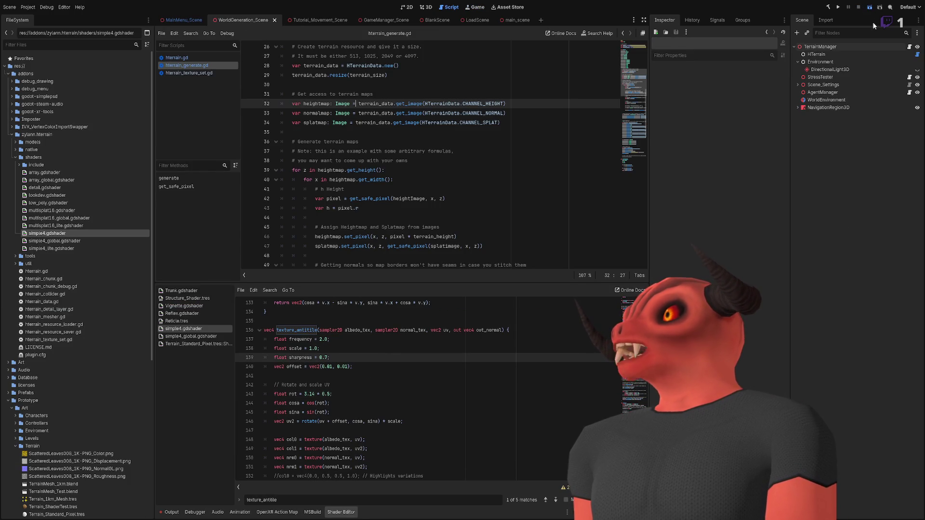
Relaunch the terrain scene with F6 to test the offset shader
key(F6)
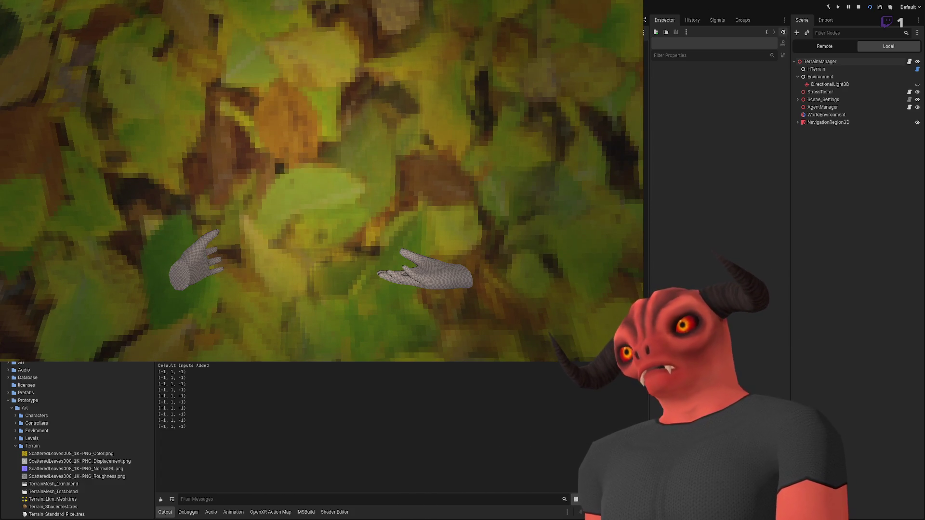
Edit the live terrain material's u_ground_uv_scale_per_texture and u_tile_reduction, then stop the game
click(825, 46)
click(832, 137)
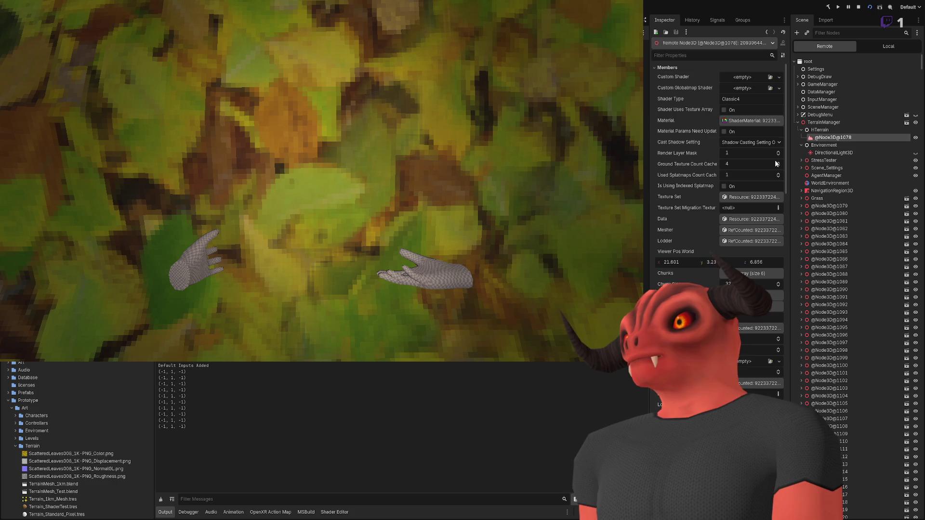
click(750, 121)
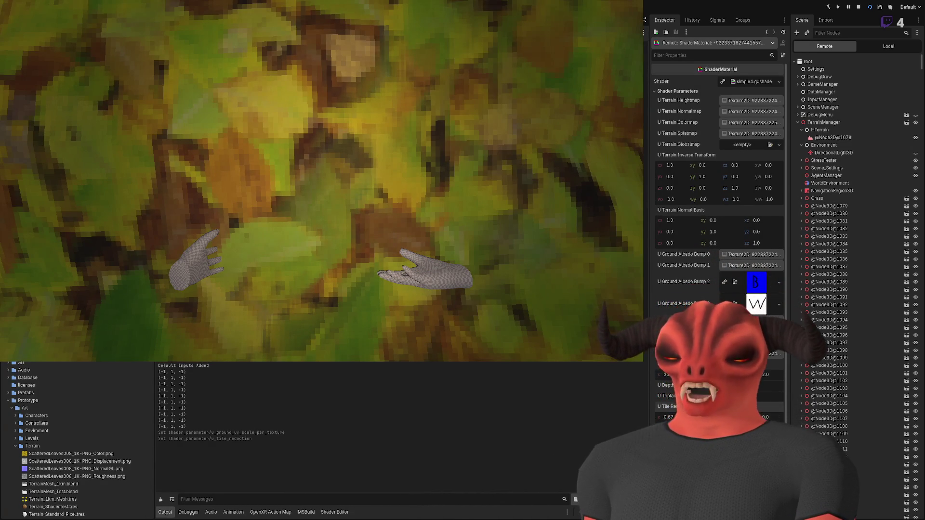
key(F8)
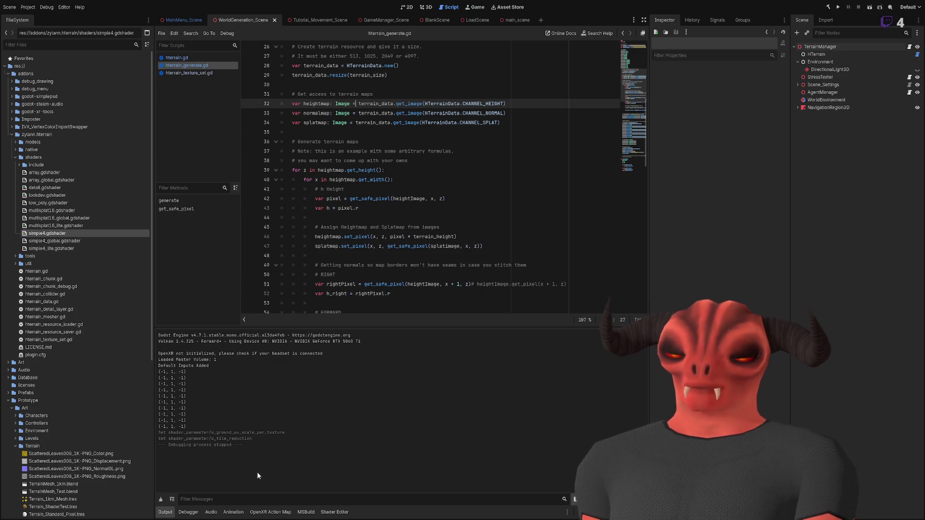
Select TerrainManager and pick ScatteredLeaves008_1K-PNG_Color.png among the leaf textures in the FileSystem dock
click(819, 47)
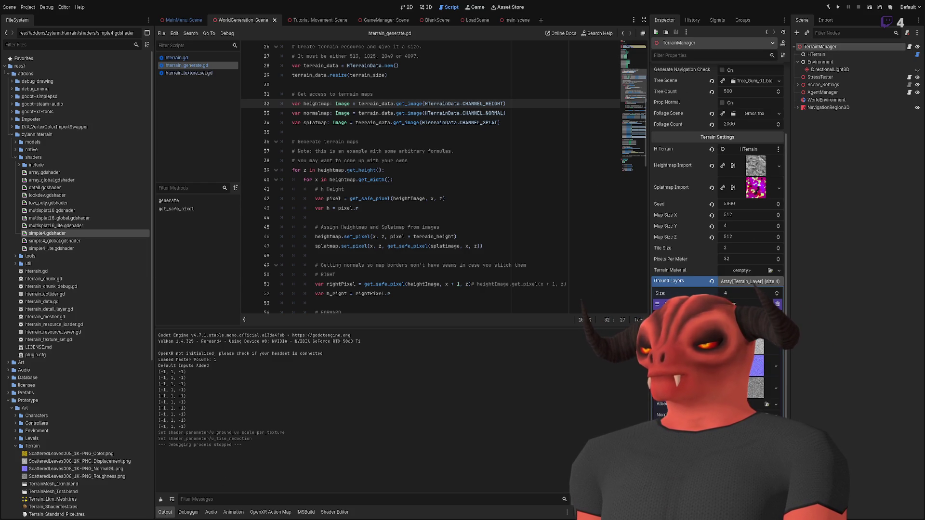
click(73, 453)
click(79, 461)
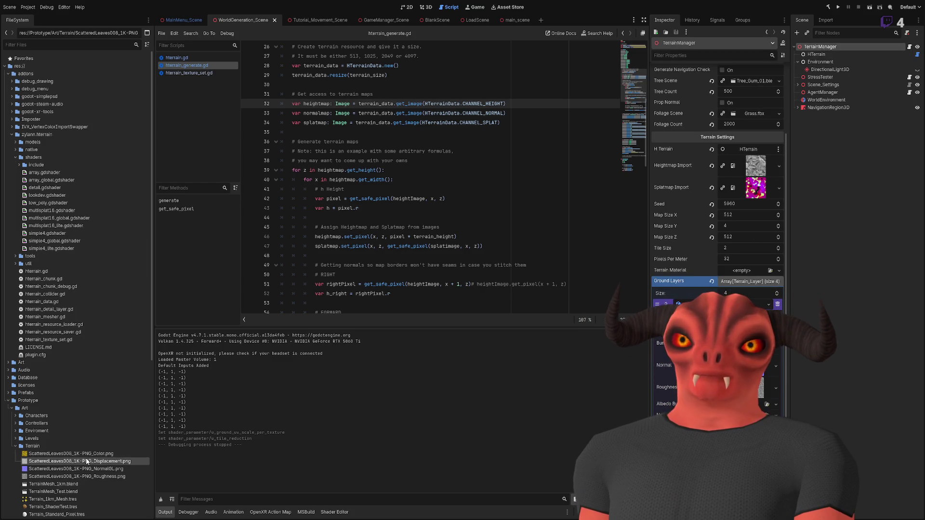
click(82, 454)
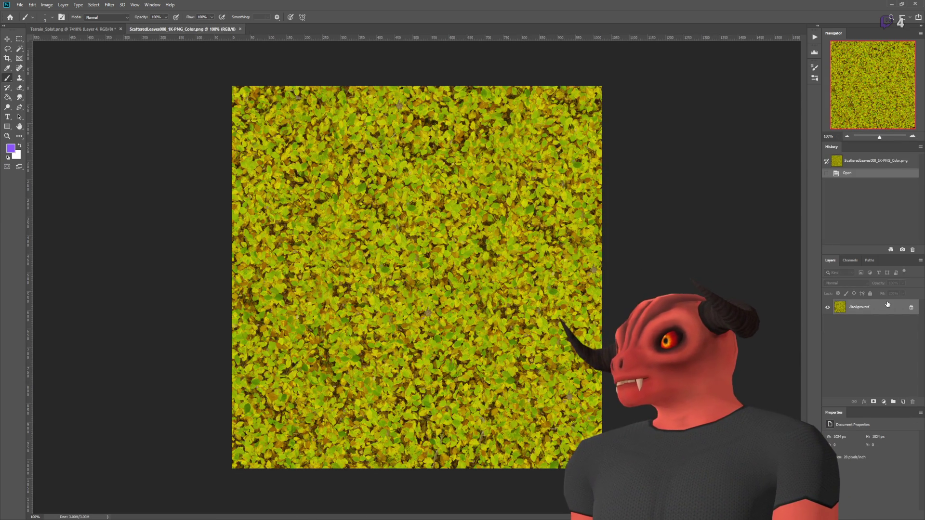
Turn the background into Layer 0, clear the leaf image to transparency, and select a tiny top-left square
click(911, 307)
key(ctrl+a)
key(Delete)
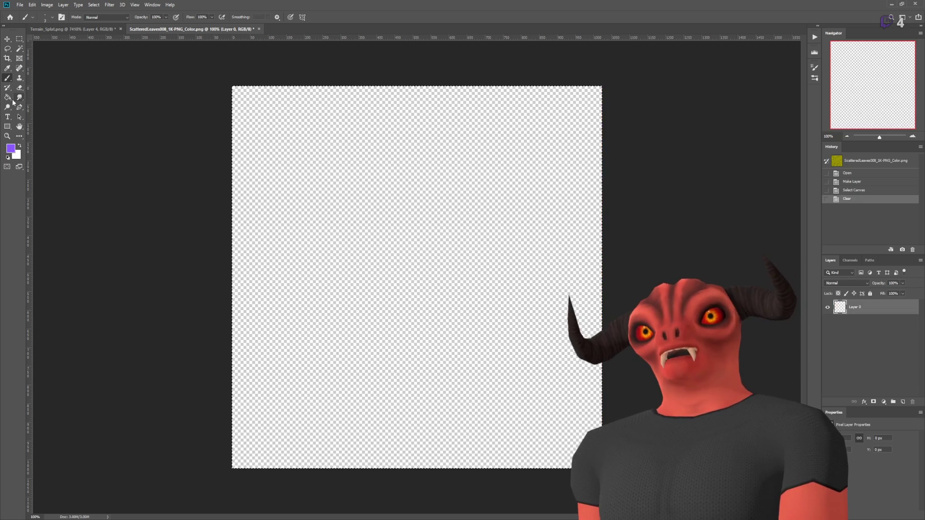
click(8, 97)
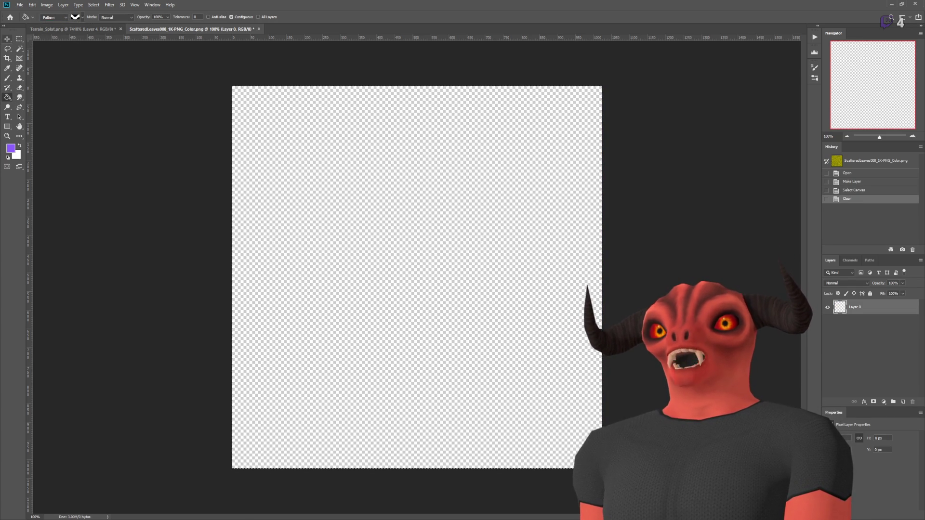
key(m)
scroll(170, 103, up, 5)
scroll(244, 141, up, 10)
click(319, 334)
drag(315, 330, 308, 322)
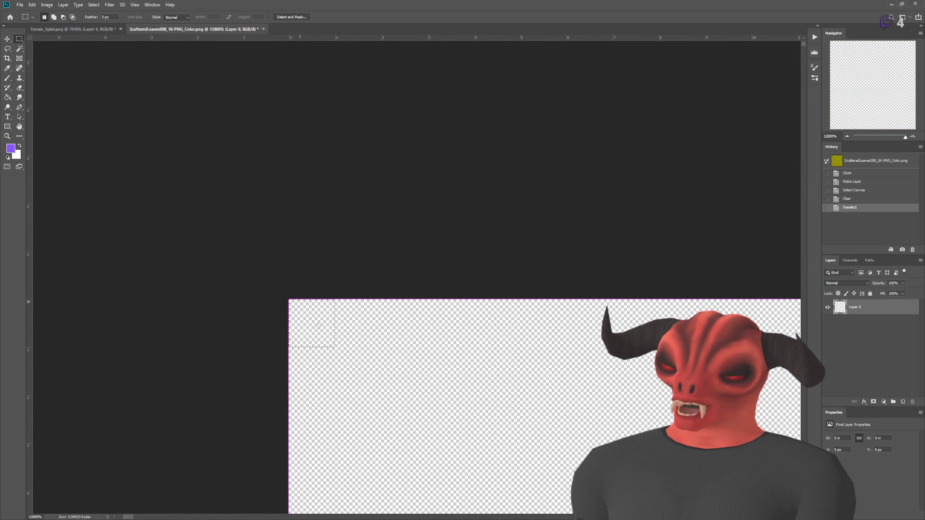
Fill the small corner square with grey
click(7, 78)
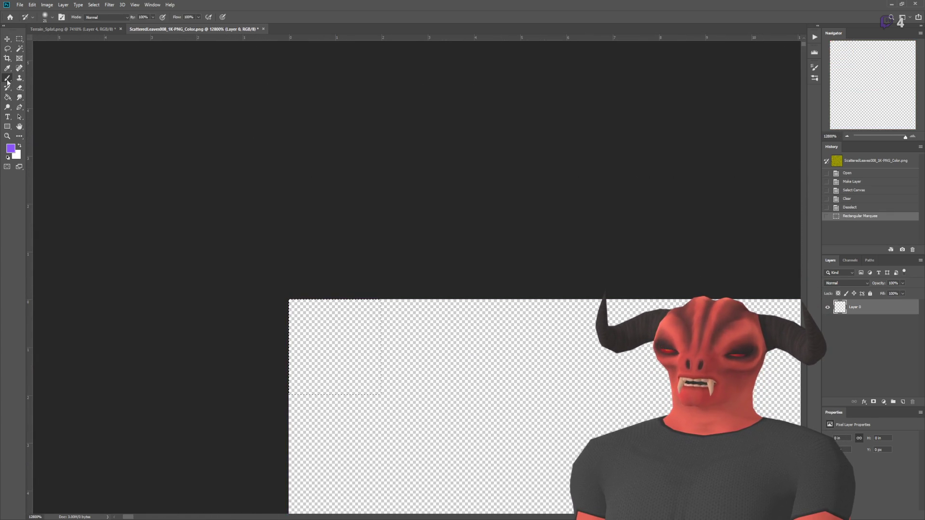
key(i)
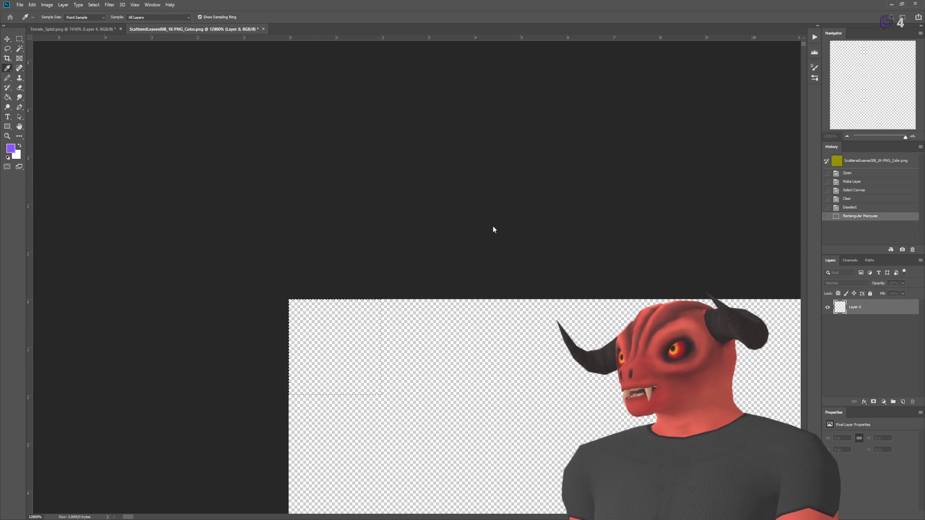
key(b)
click(332, 316)
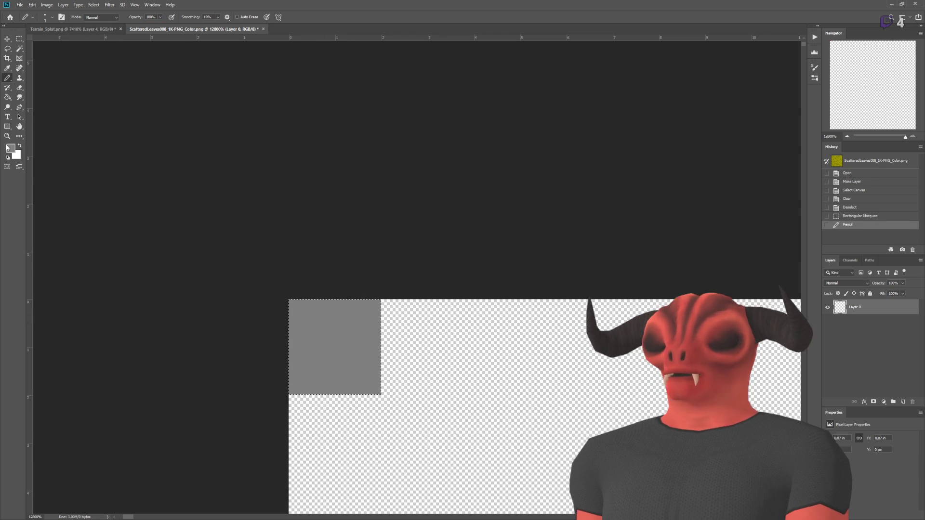
Pencil black top-left and bottom-right squares and white top-right and bottom-left, then deselect
click(11, 150)
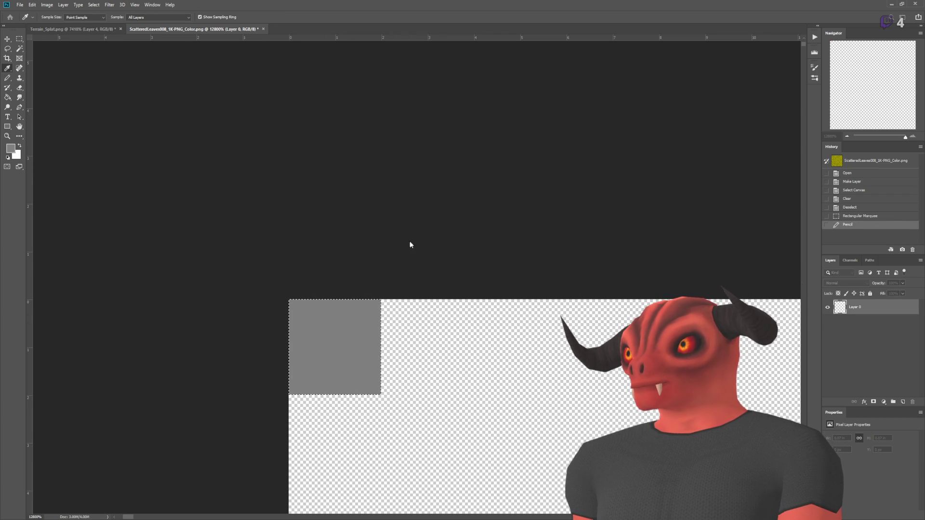
key(b)
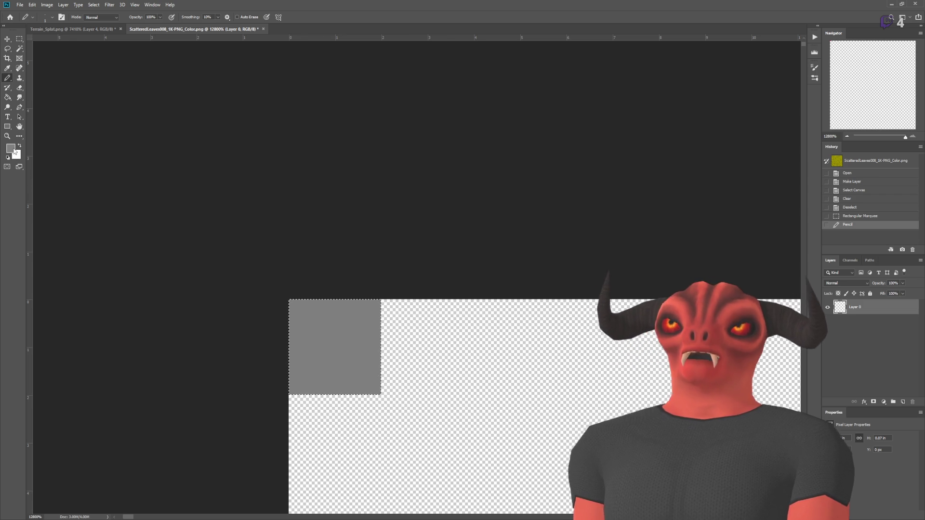
click(7, 158)
click(311, 323)
click(358, 371)
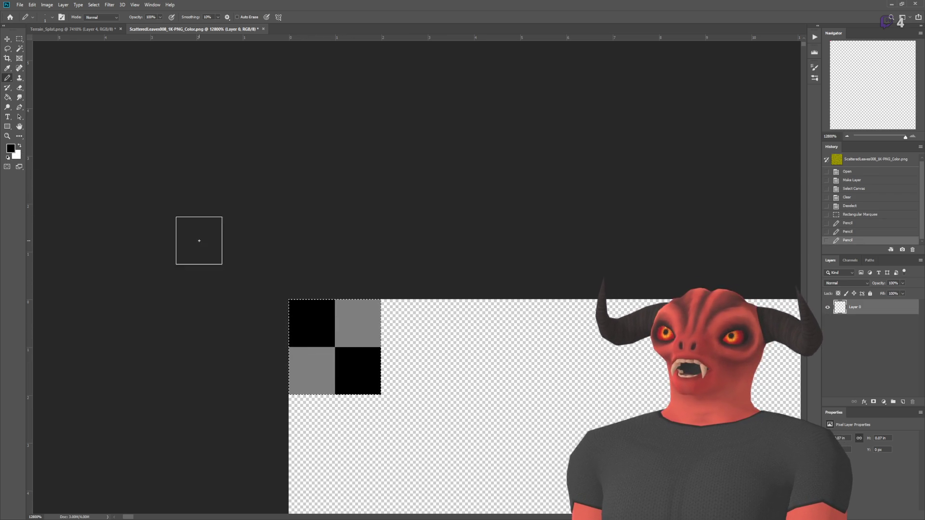
key(x)
click(312, 371)
click(358, 323)
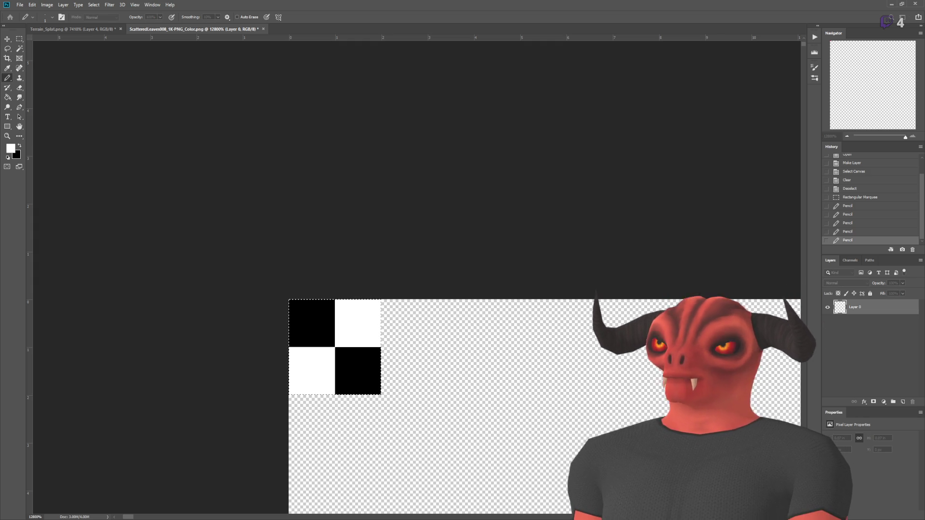
click(7, 97)
key(ctrl+d)
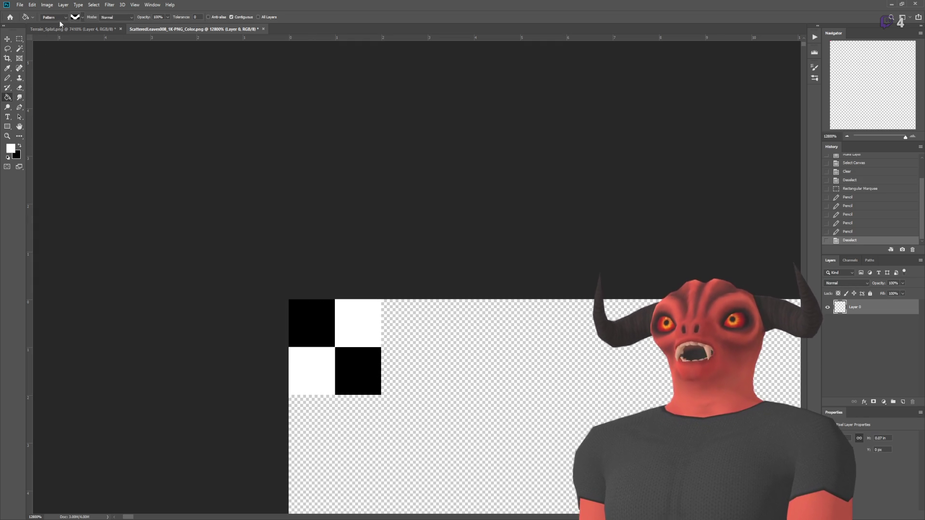
Fill the whole canvas with the 2×2 checker pattern
click(462, 357)
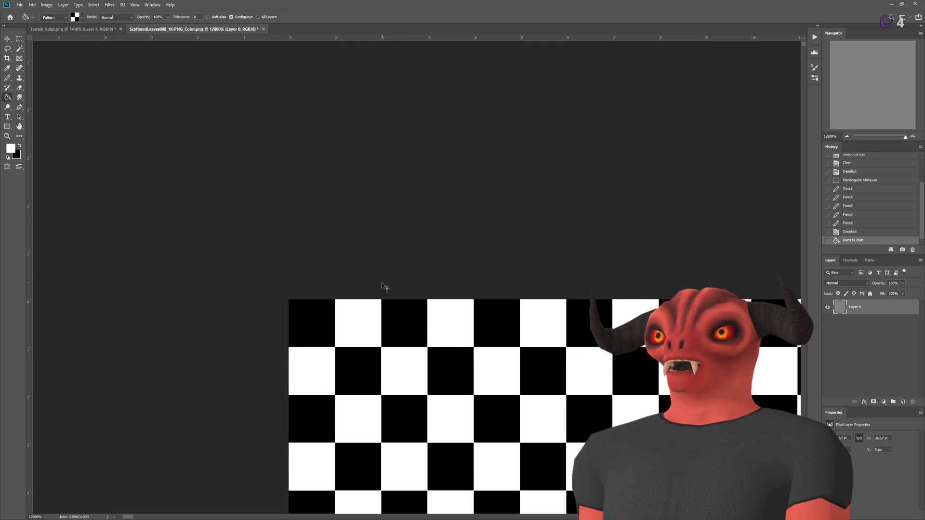
scroll(393, 242, down, 15)
scroll(502, 253, up, 4)
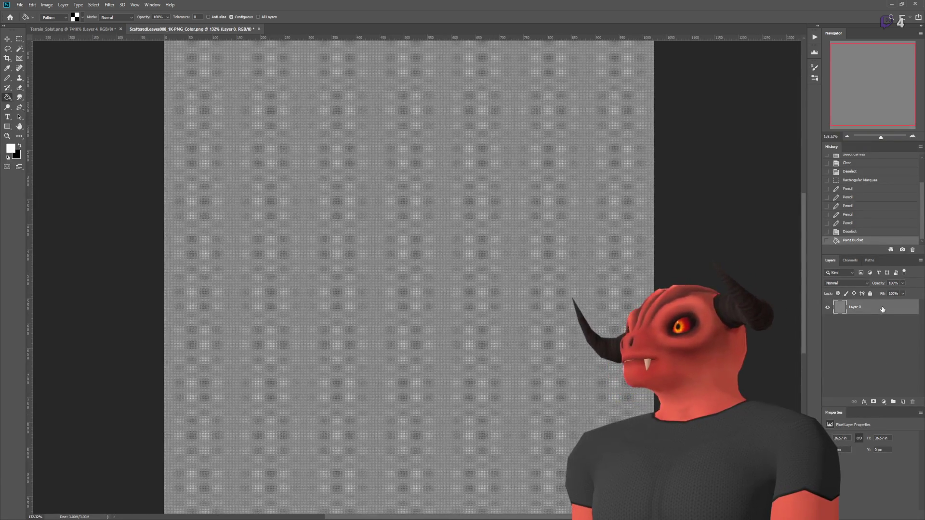
scroll(409, 241, up, 2)
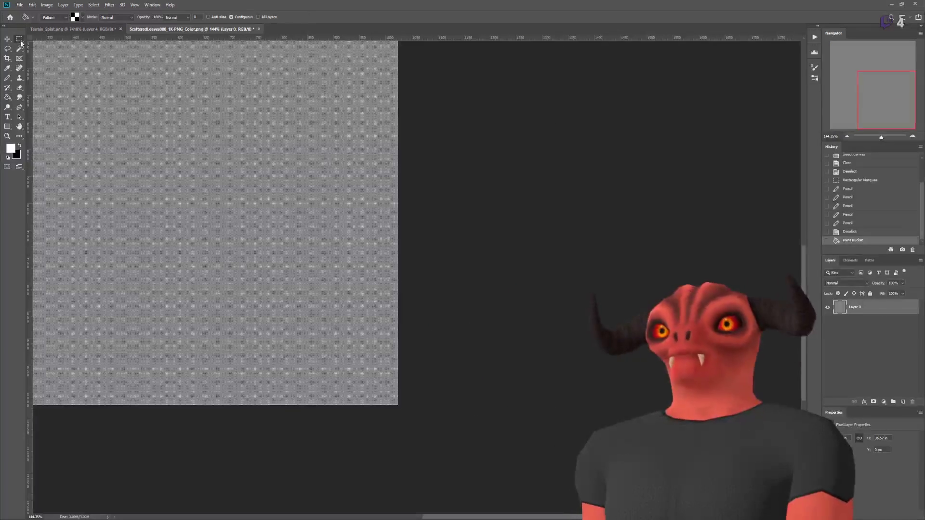
click(20, 40)
scroll(487, 219, down, 3)
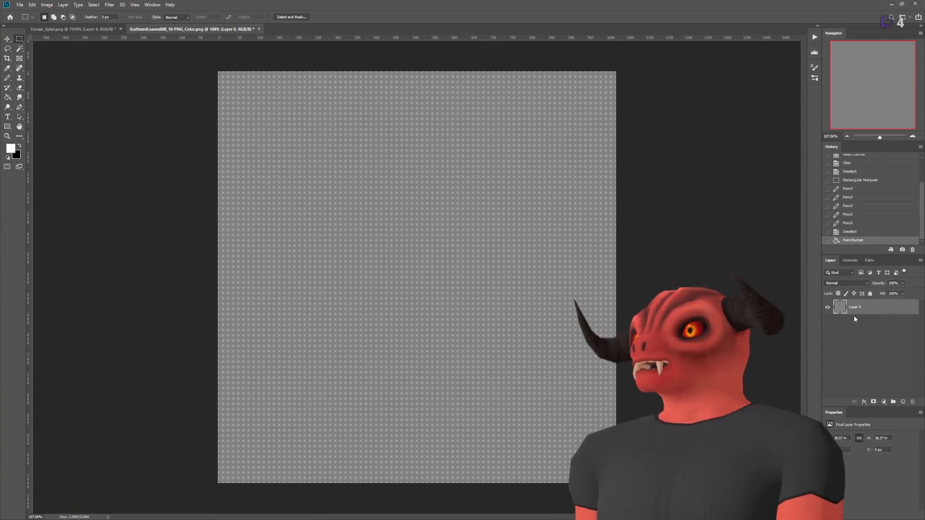
Add a new Layer 1 beneath Layer 0 and fill it with solid red
click(904, 404)
drag(868, 310, 870, 333)
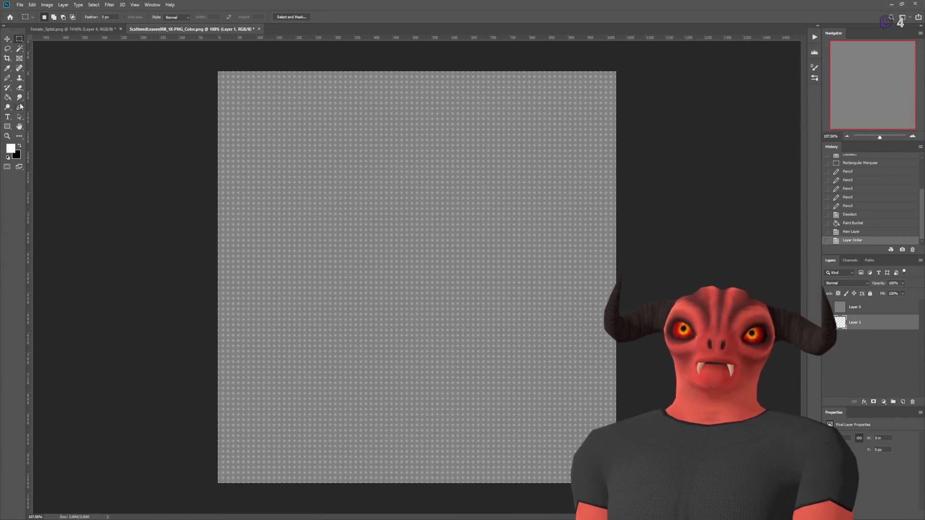
key(i)
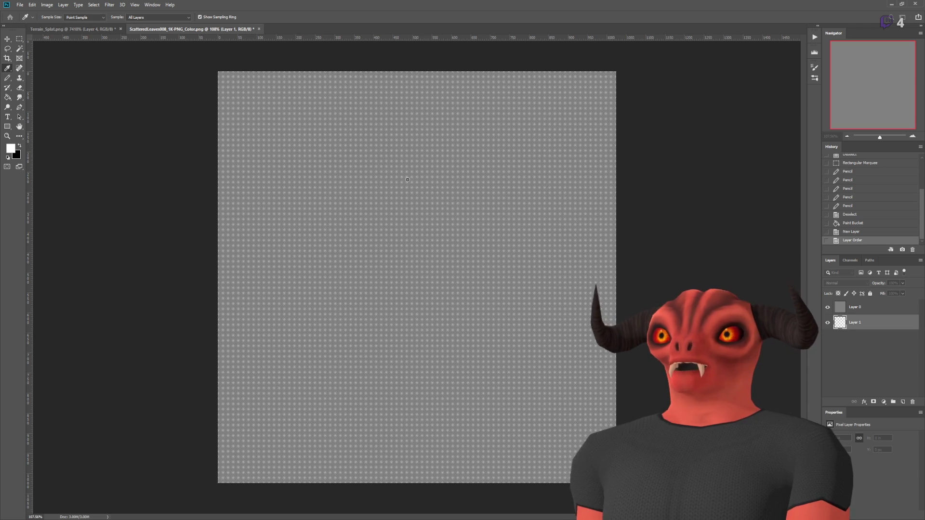
key(g)
click(453, 217)
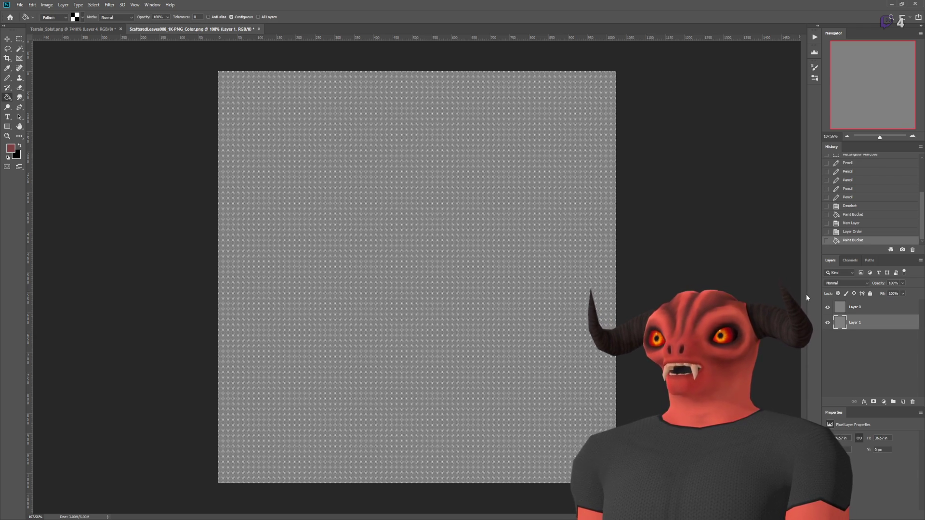
click(53, 17)
click(50, 26)
Set the checkerboard Layer 0 to 10% opacity, merge it with the red layer, and return to Godot
click(865, 304)
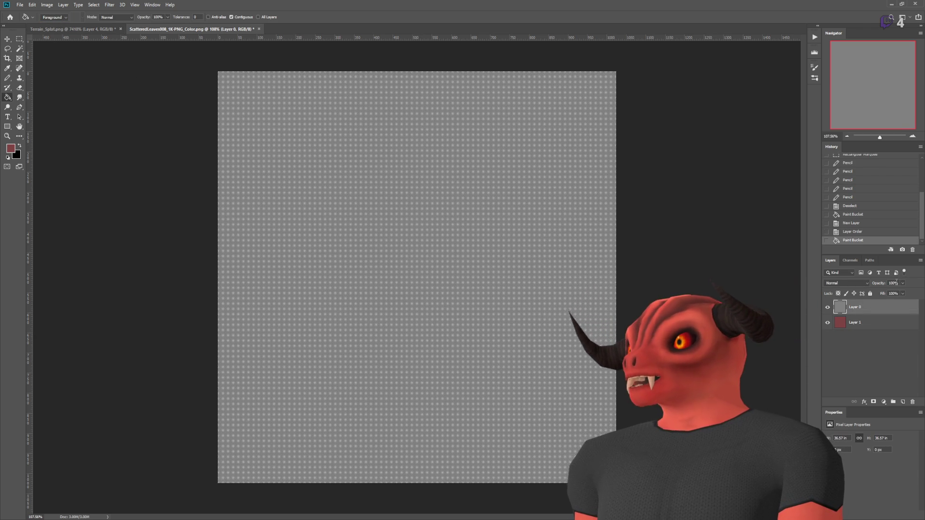
text(20)
key(Return)
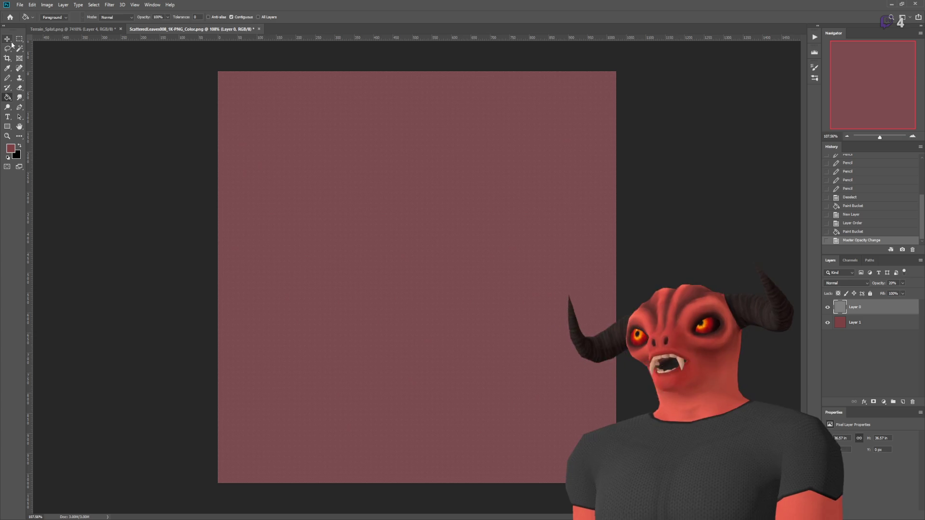
key(m)
scroll(283, 159, up, 10)
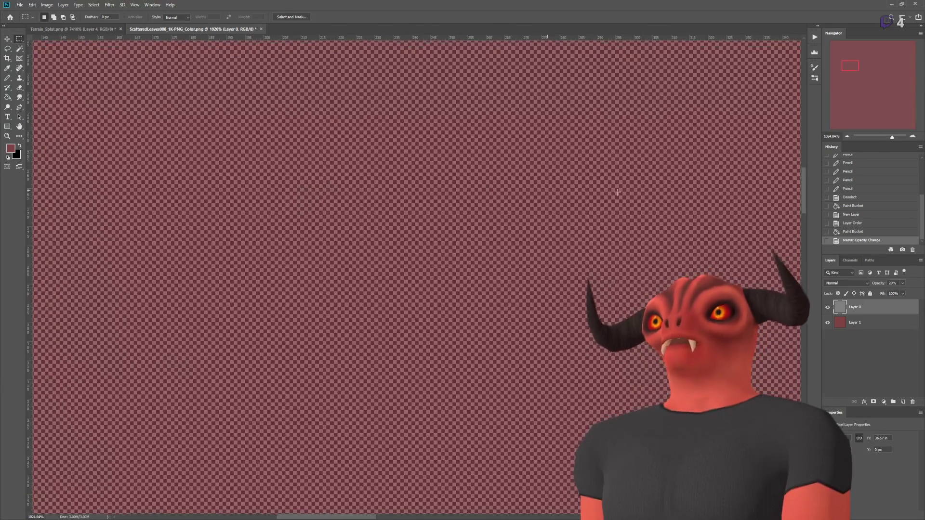
key(1)
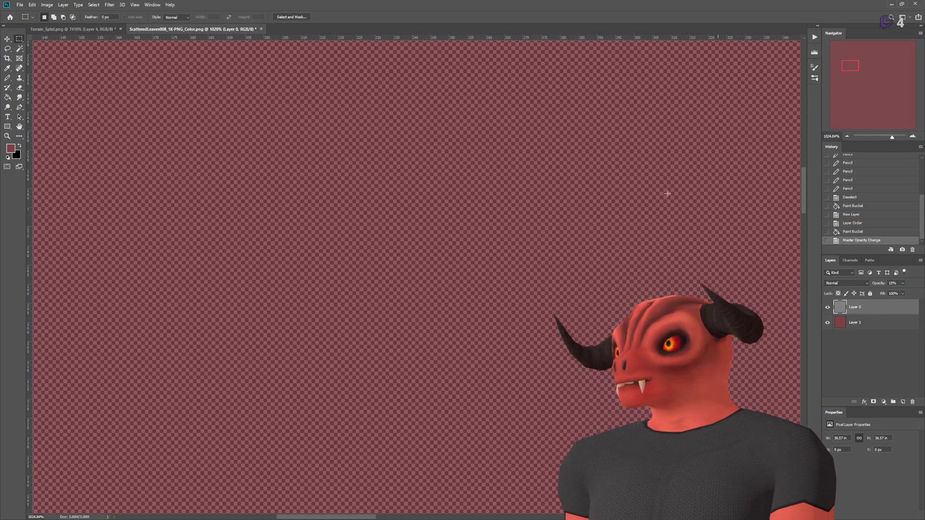
shift+click(867, 323)
key(ctrl+e)
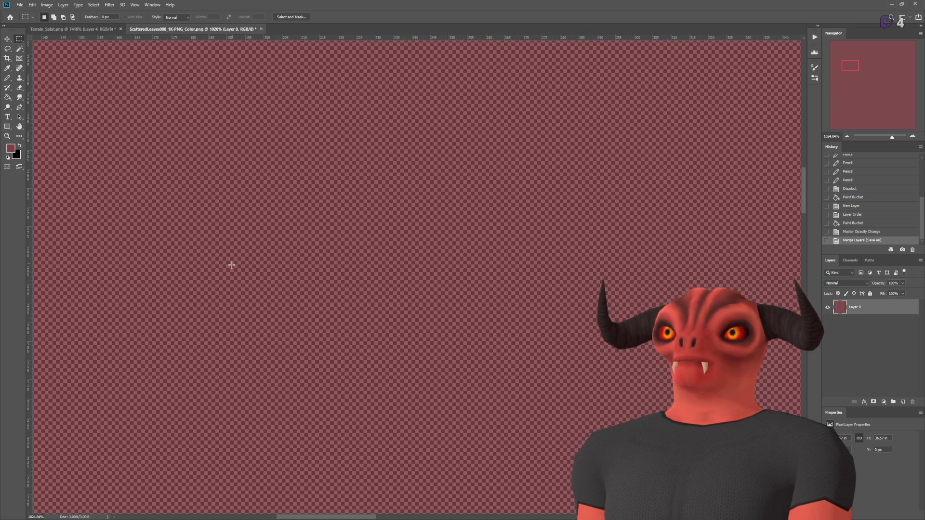
key(alt+Tab)
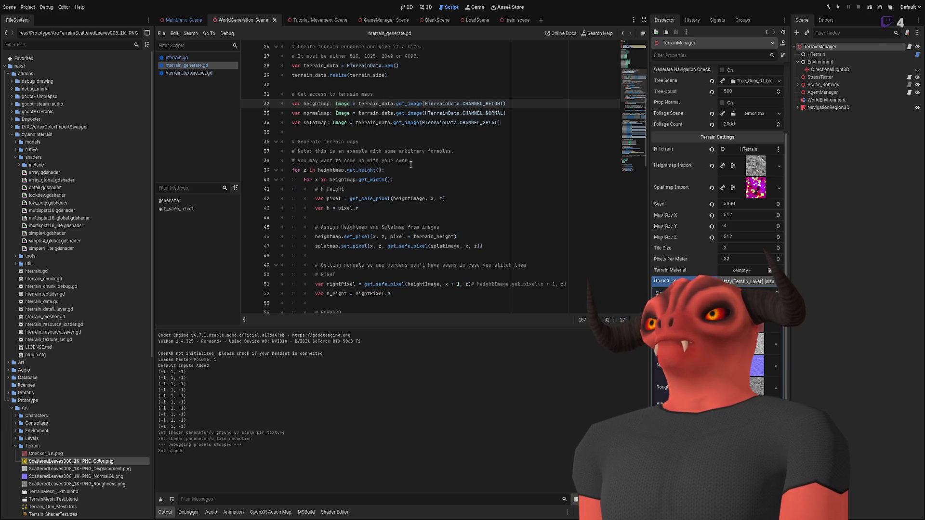
Set line 140 of simple4.gdshader to vec2 offset = vec2(0.02, 0.02) and run the project
key(Down)
key(Down)
click(376, 216)
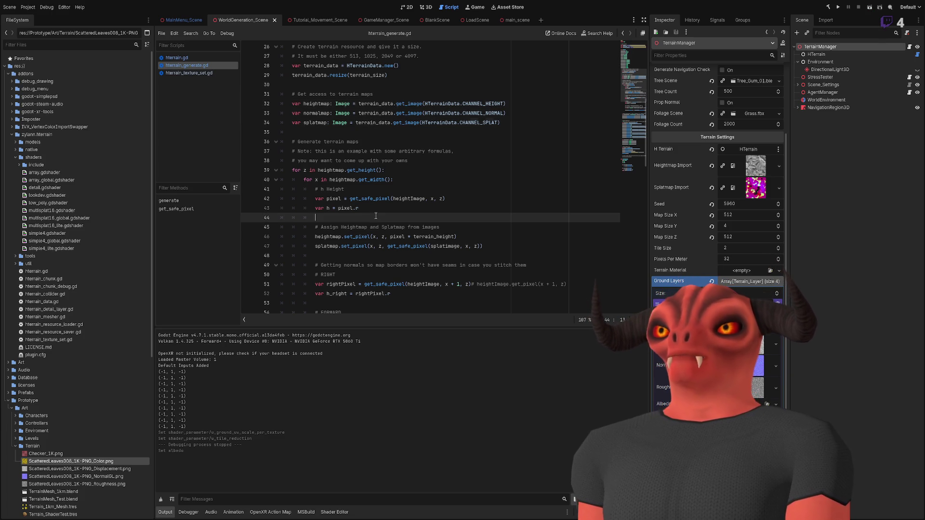
click(335, 512)
click(328, 366)
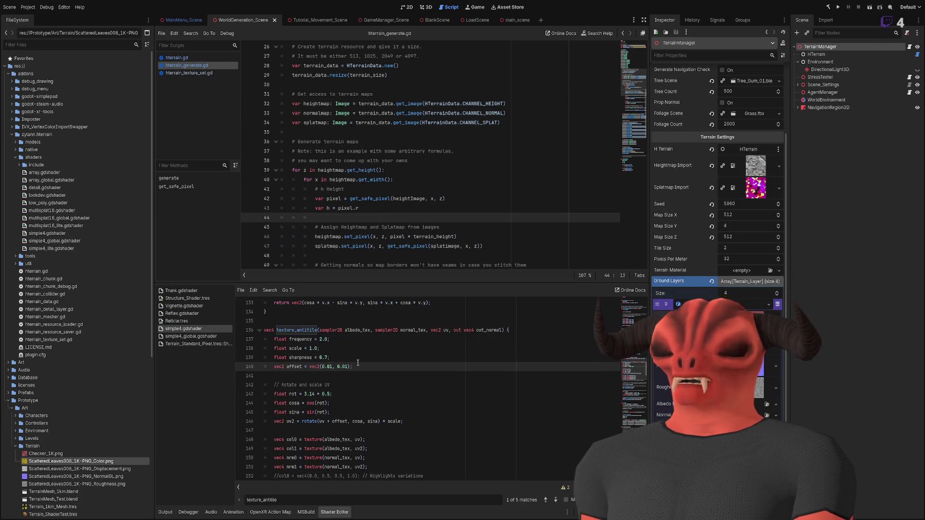
key(Right)
key(Right)
key(Right)
key(Escape)
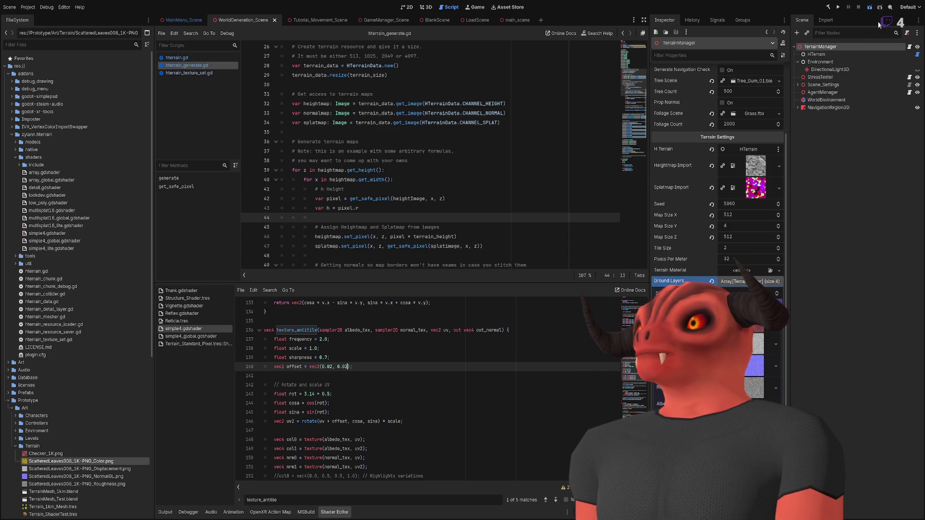
key(F5)
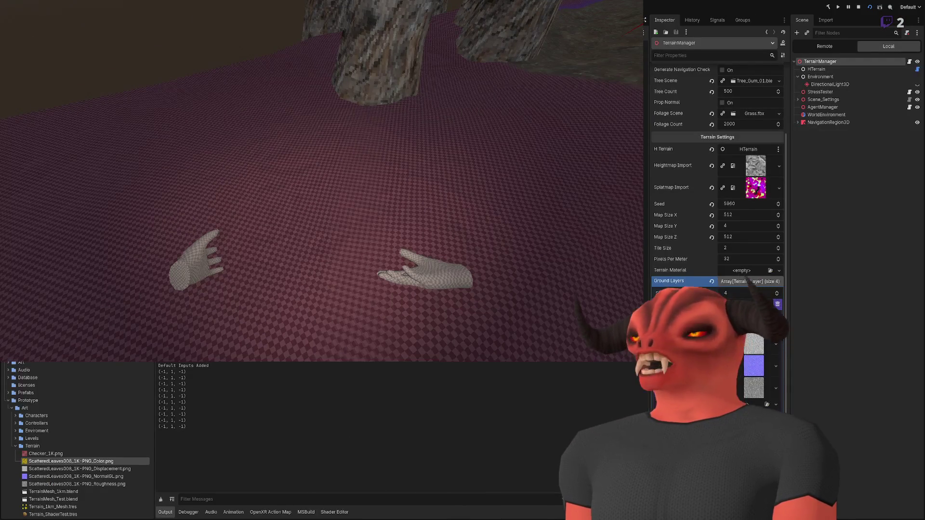
Close the running game and return to the simple4.gdshader code
click(860, 6)
click(336, 512)
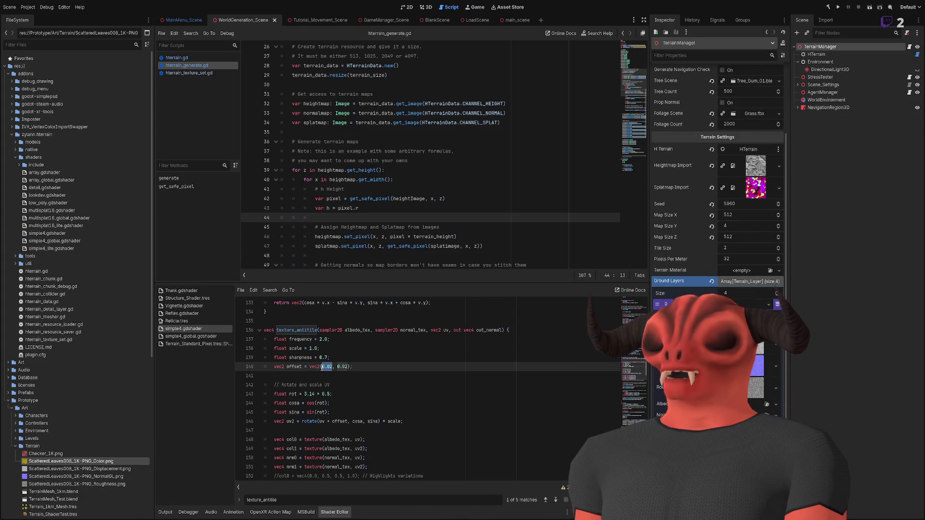
Change the offset to vec2(0.015625, 0.015625), save the shader, and relaunch the scene
text(0.015625, )
text(0.015625)
key(ctrl+s)
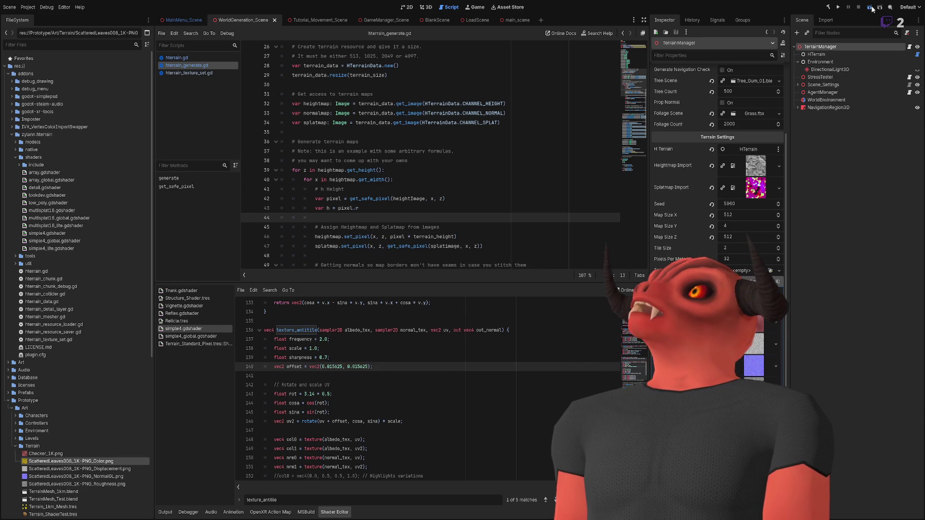
click(869, 8)
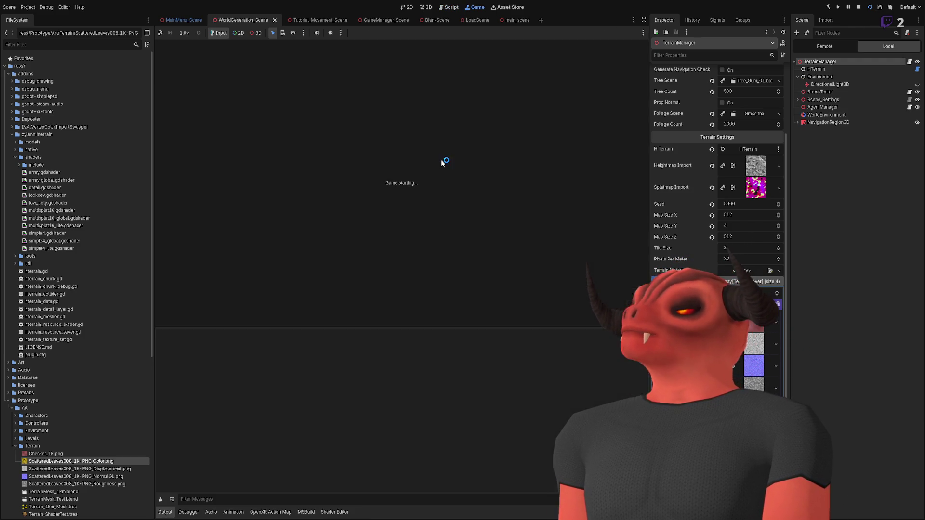
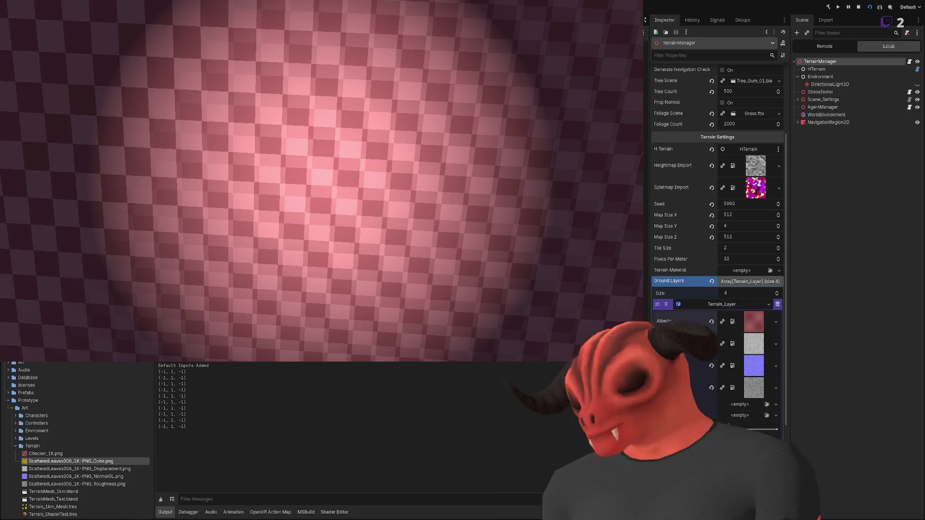
Stop the running game and open the simple4.gdshader terrain shader in the Shader Editor
key(F8)
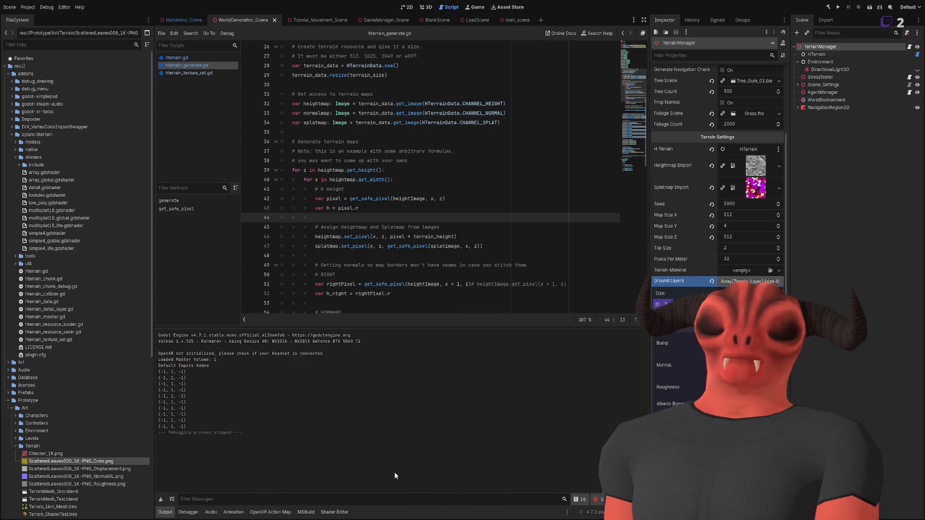
click(334, 512)
scroll(443, 370, down, 5)
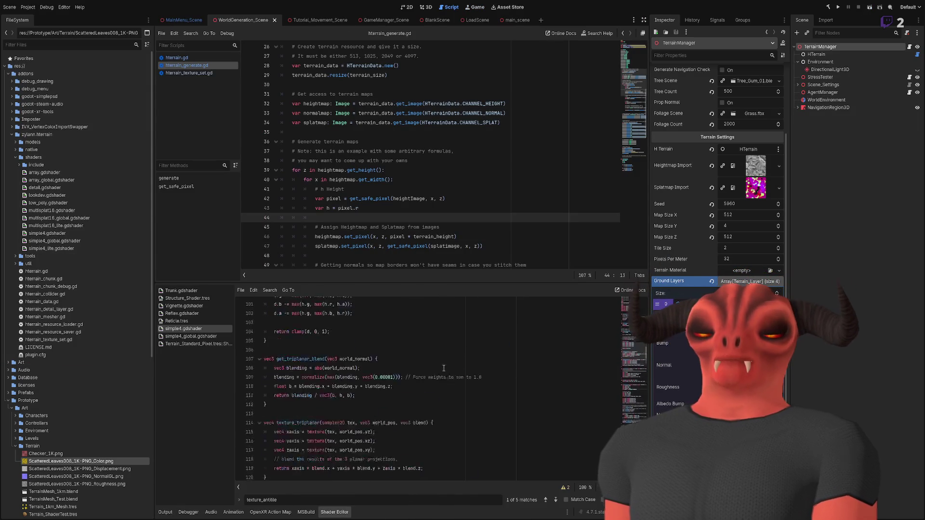
scroll(390, 367, up, 15)
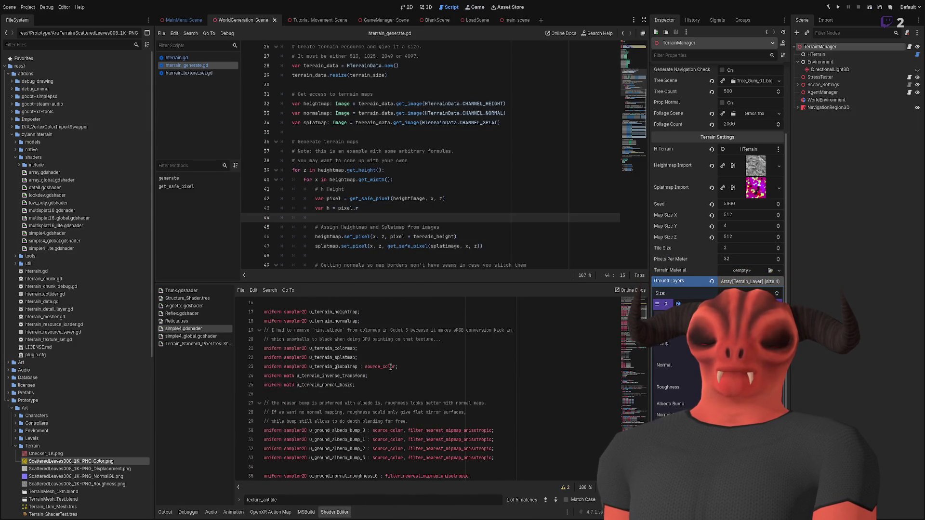
scroll(391, 367, up, 1)
scroll(391, 367, up, 1)
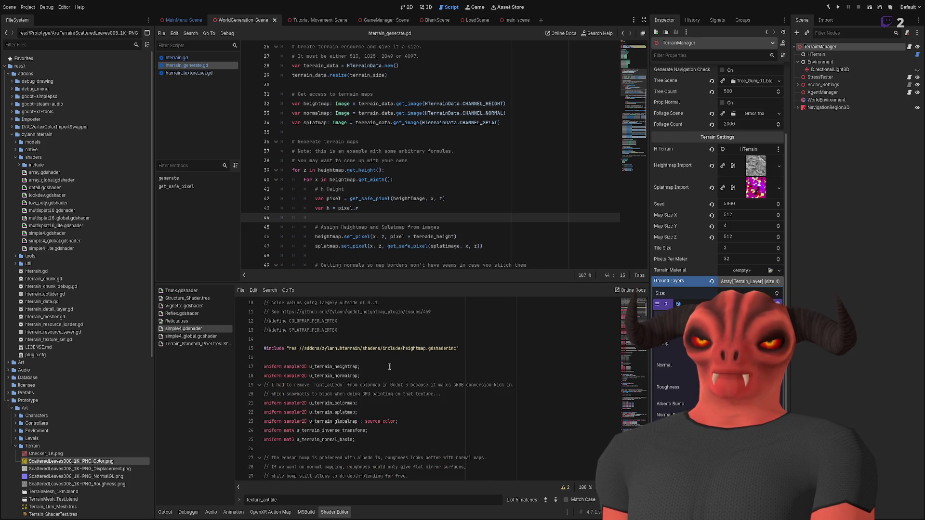
scroll(370, 359, down, 7)
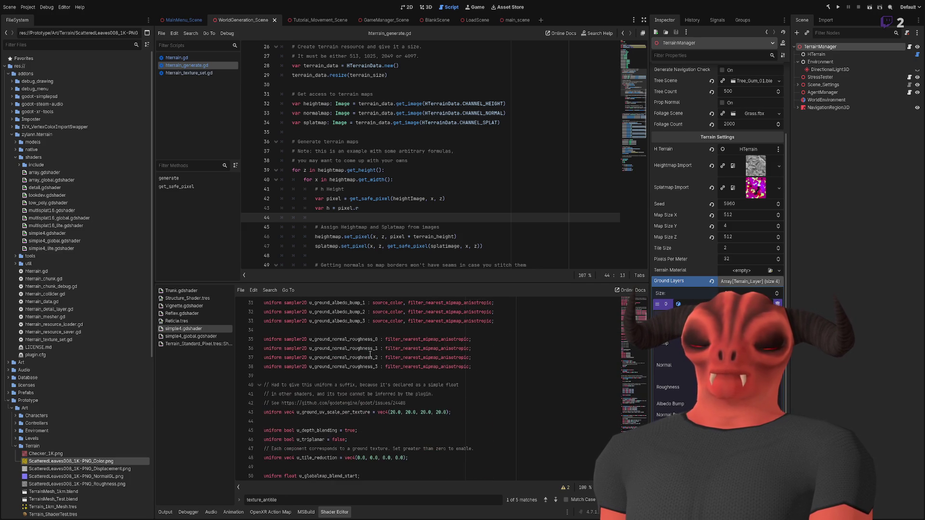
scroll(370, 354, down, 5)
Insert a blank line below the heightmap #include line
click(356, 376)
click(352, 394)
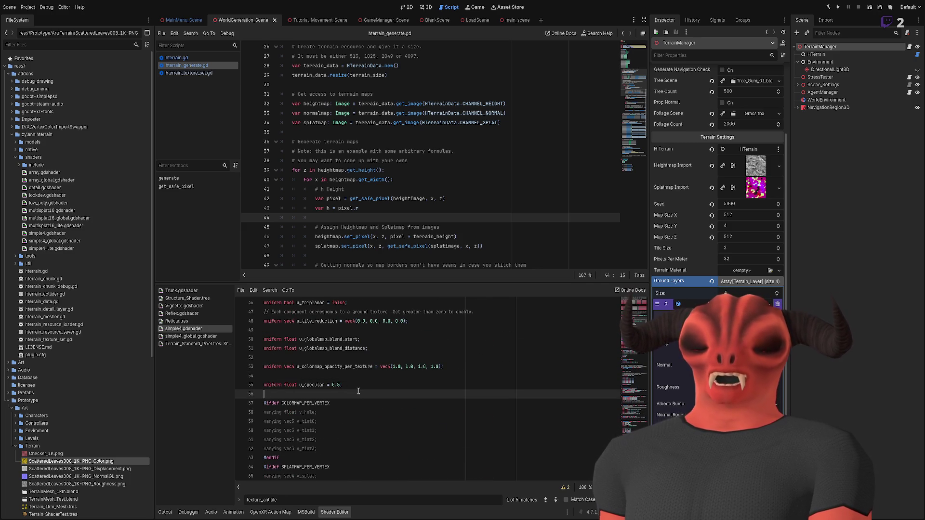
scroll(359, 391, up, 15)
click(300, 441)
key(Return)
text(uniform vec)
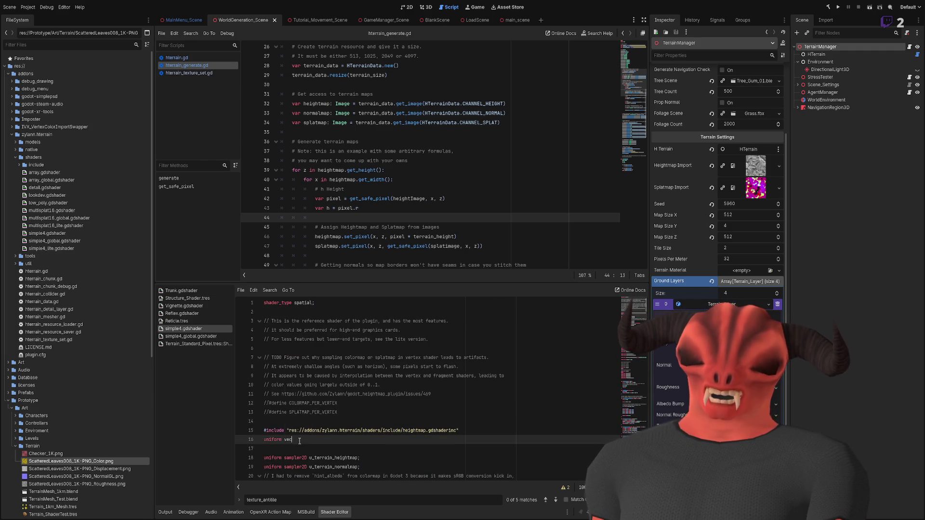
Declare 'uniform vec2 u_uv_offset;' on the new line below the include
text(2 u_uv_of)
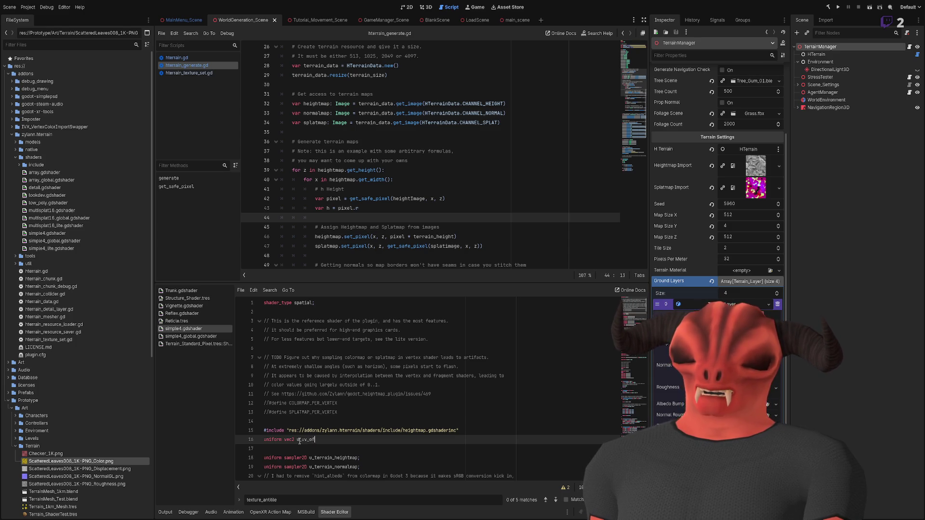
double_click(300, 441)
key(ctrl+c)
scroll(417, 364, down, 20)
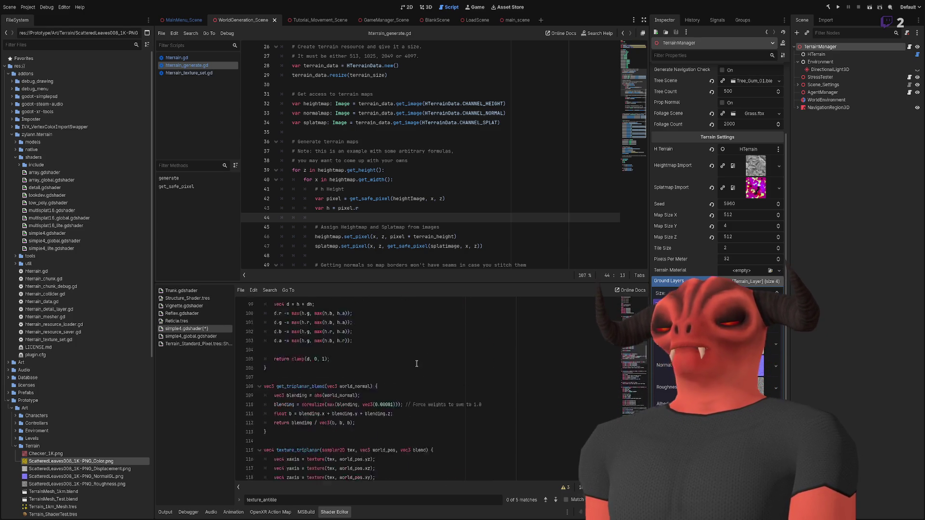
scroll(417, 364, down, 11)
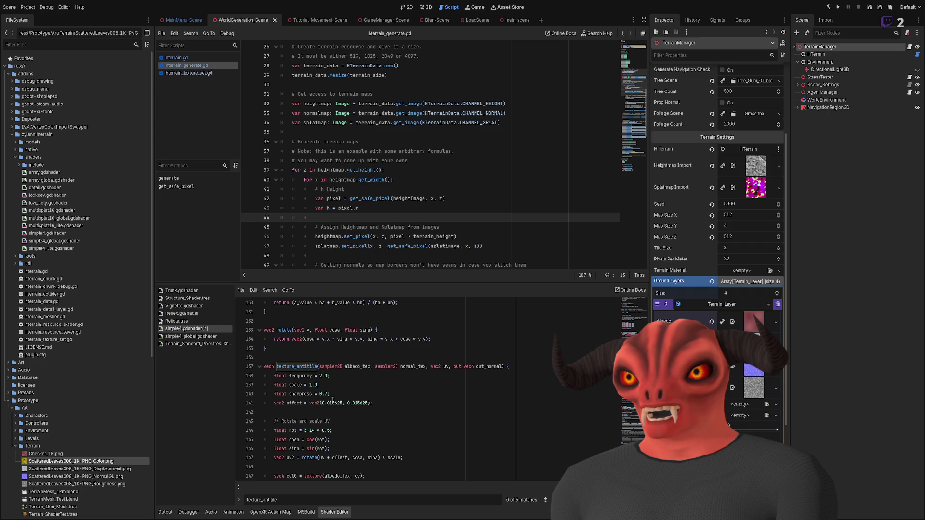
Replace the hard-coded antitile offset 0.015625 with u_uv_offset.x, save the shader, and run the project
drag(343, 403, 324, 403)
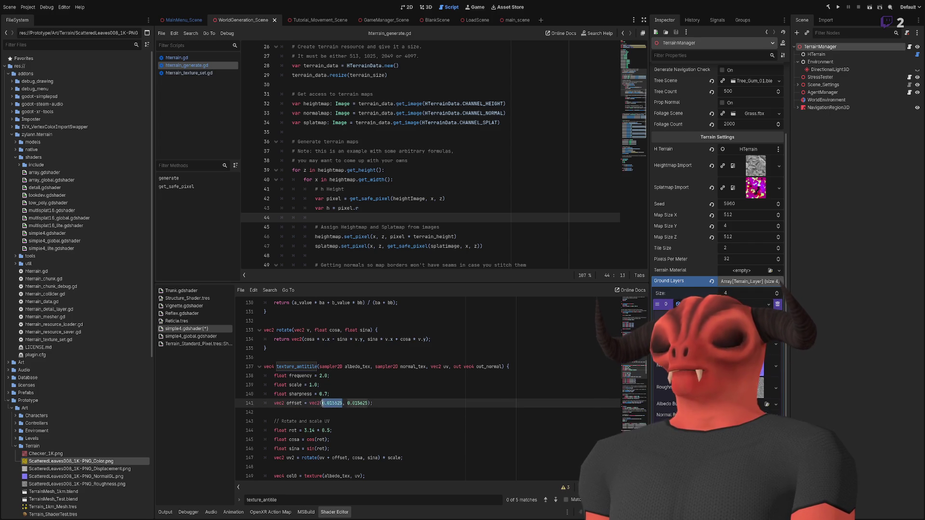
key(ctrl+v)
text(.x)
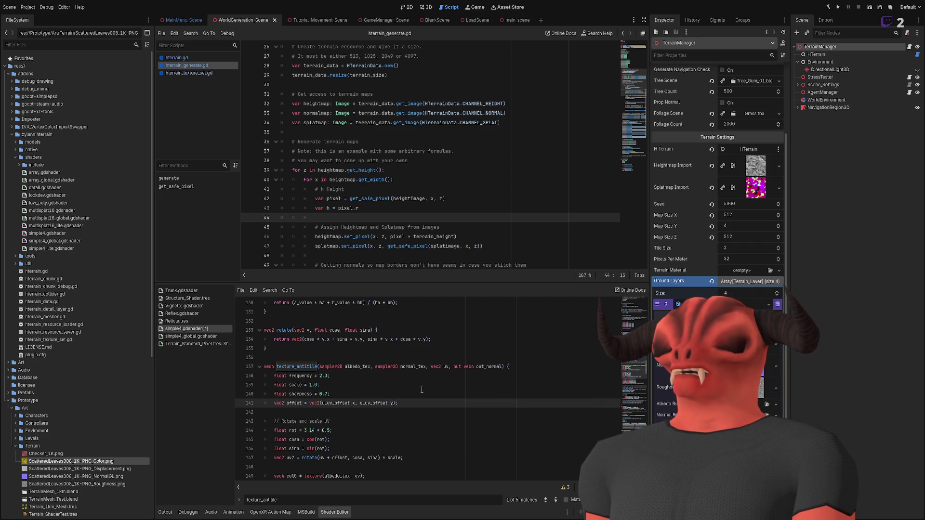
click(422, 389)
key(ctrl+s)
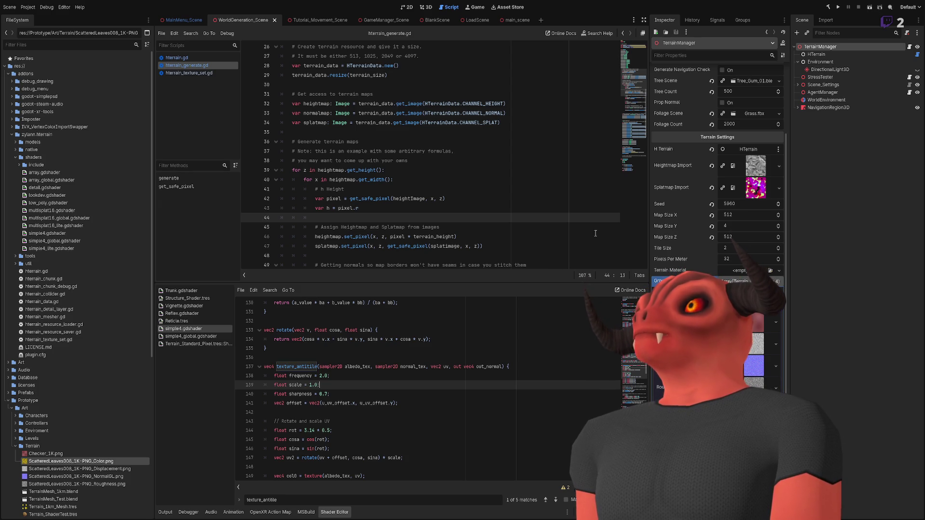
key(F6)
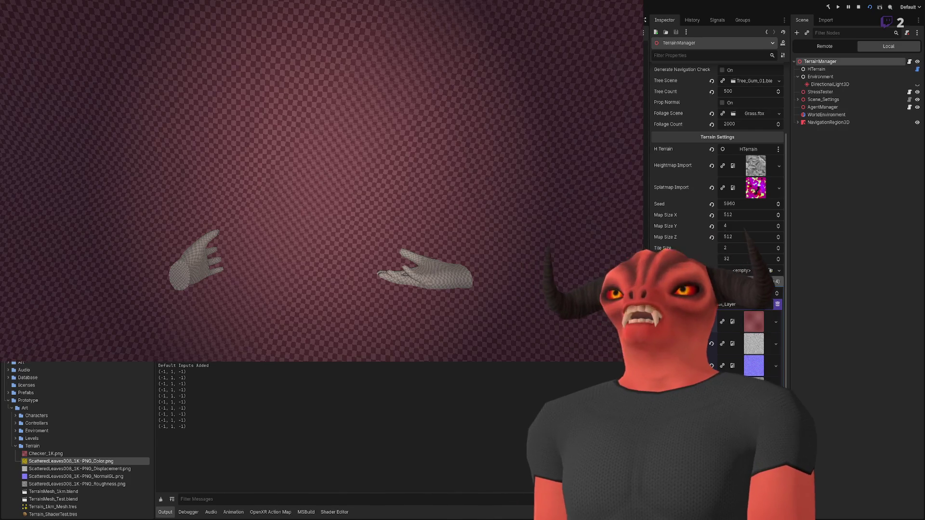
Switch the Scene dock to Remote and open the live terrain node's ShaderMaterial parameters at U UV Offset x
click(835, 177)
click(819, 62)
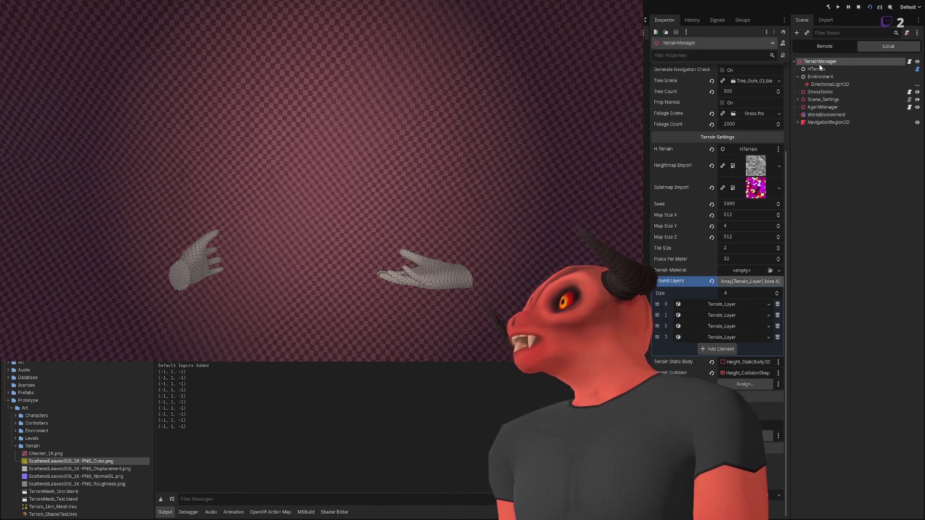
click(816, 69)
click(797, 77)
click(797, 76)
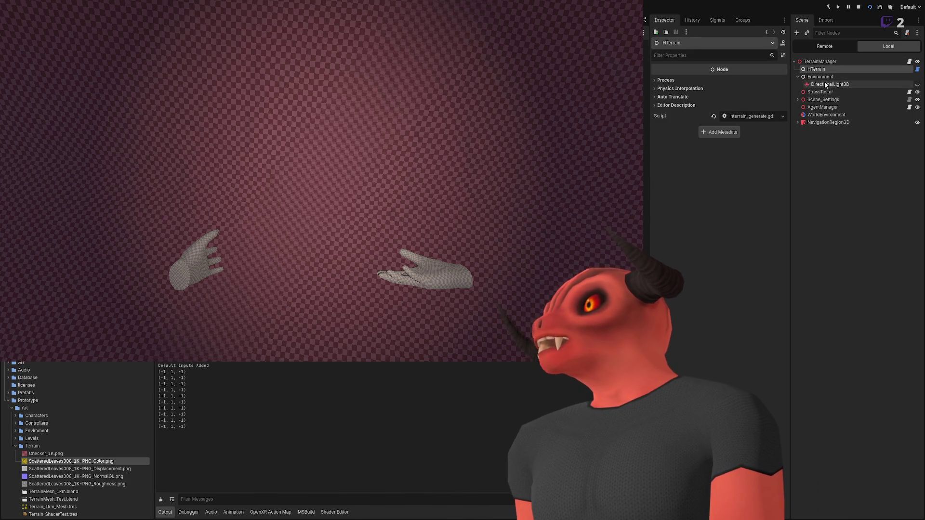
click(824, 46)
click(833, 137)
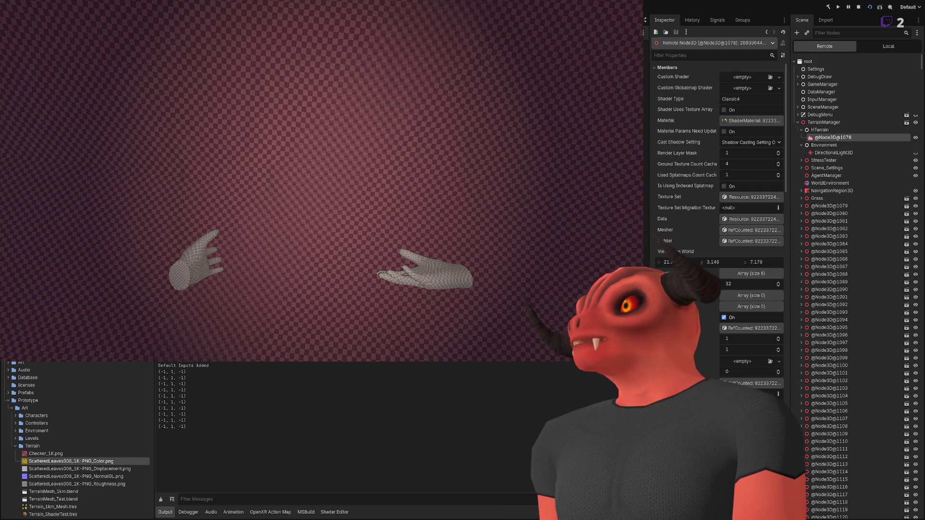
click(745, 121)
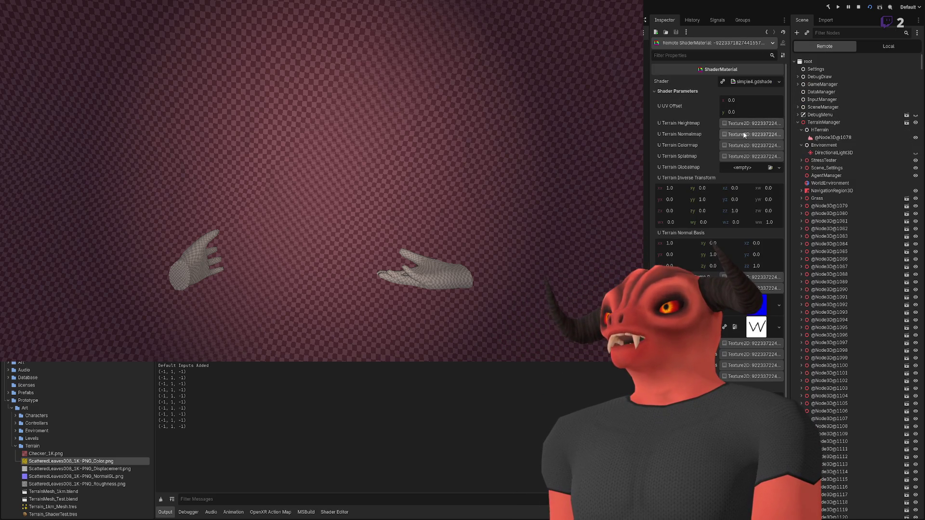
click(740, 100)
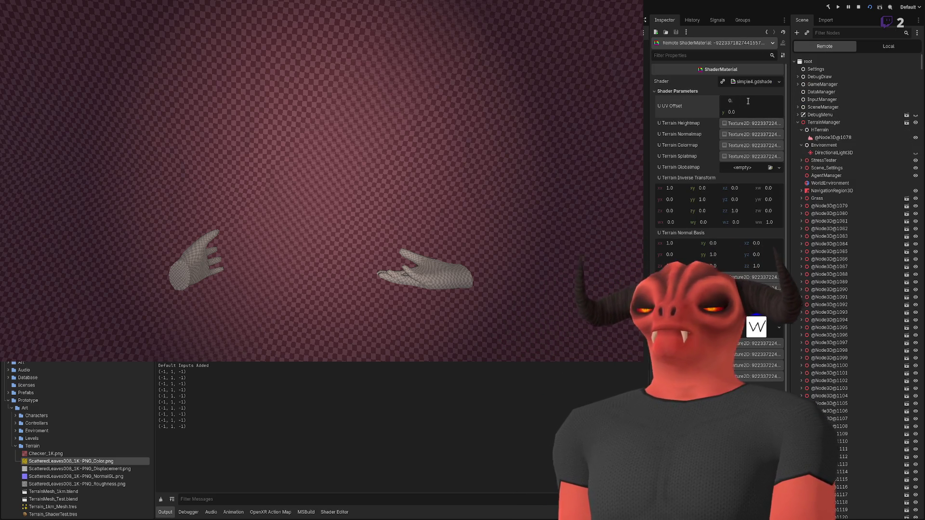
Set U UV Offset x to 0.1, change the tile reduction, then revert the offset to 0.0
text(1)
click(329, 166)
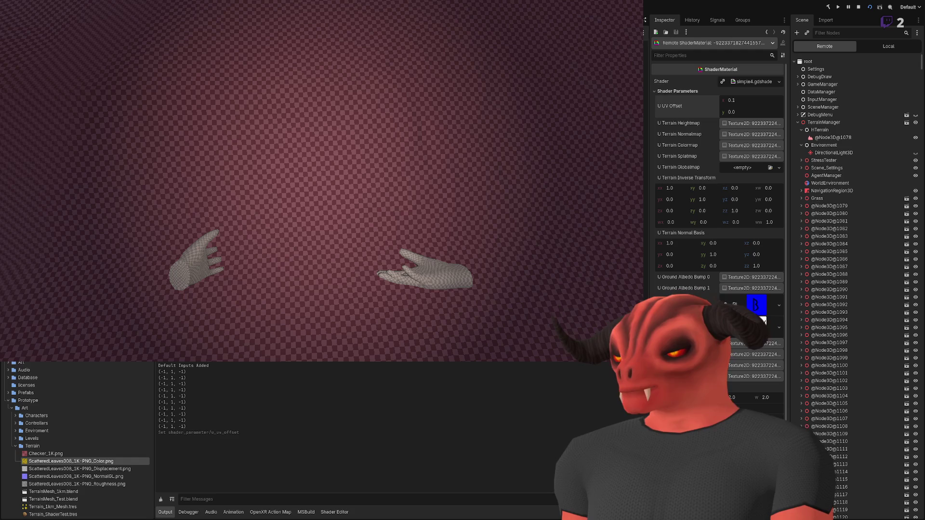
click(757, 331)
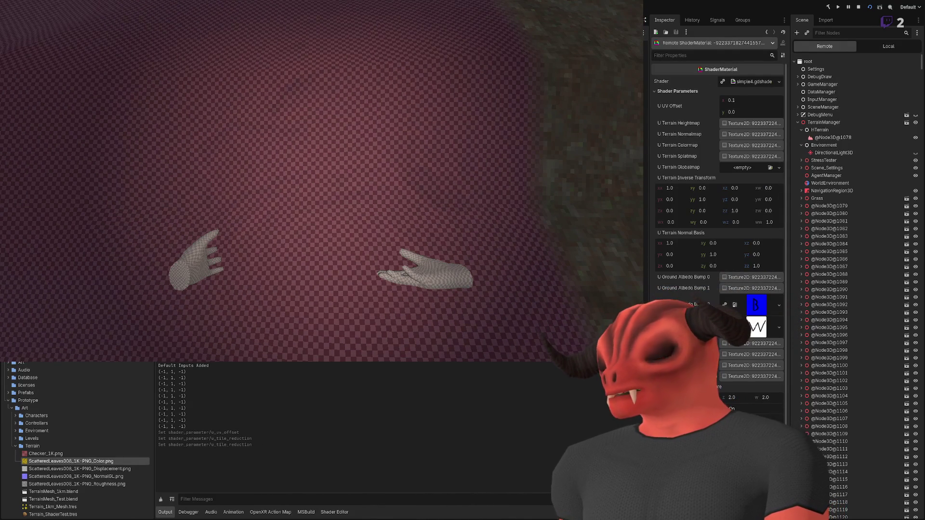
click(713, 105)
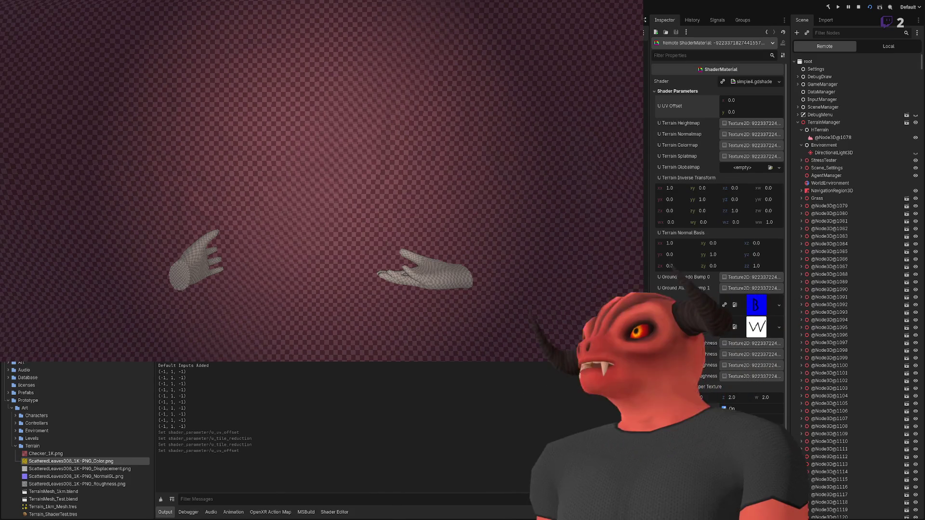
click(746, 101)
Step U UV Offset x through 0.01, 0.02, 0.03, 0.04 and 0.05, then back to 0.0
text(1)
key(Return)
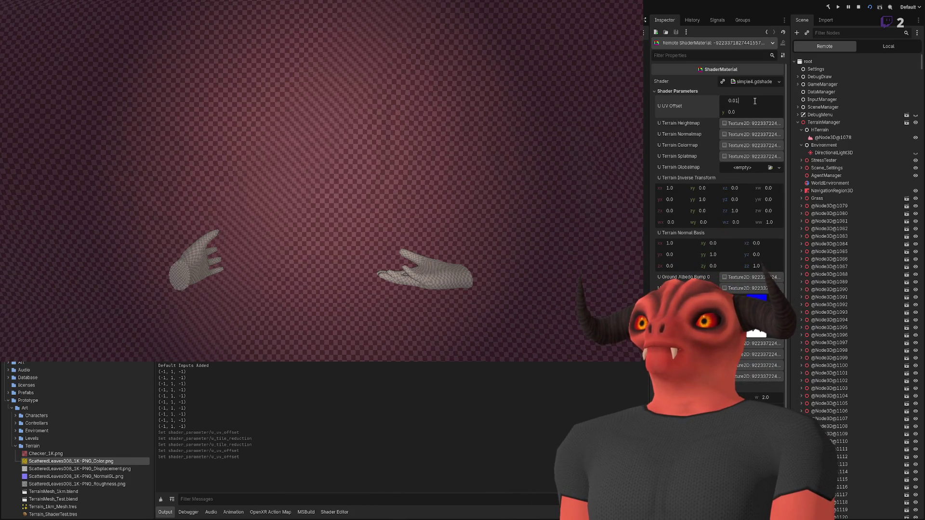
key(Return)
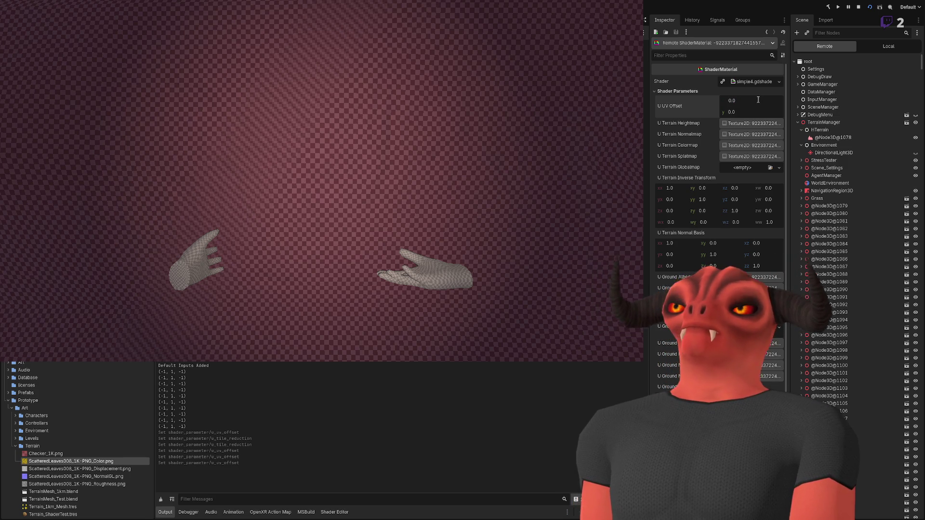
text(0.03)
key(Return)
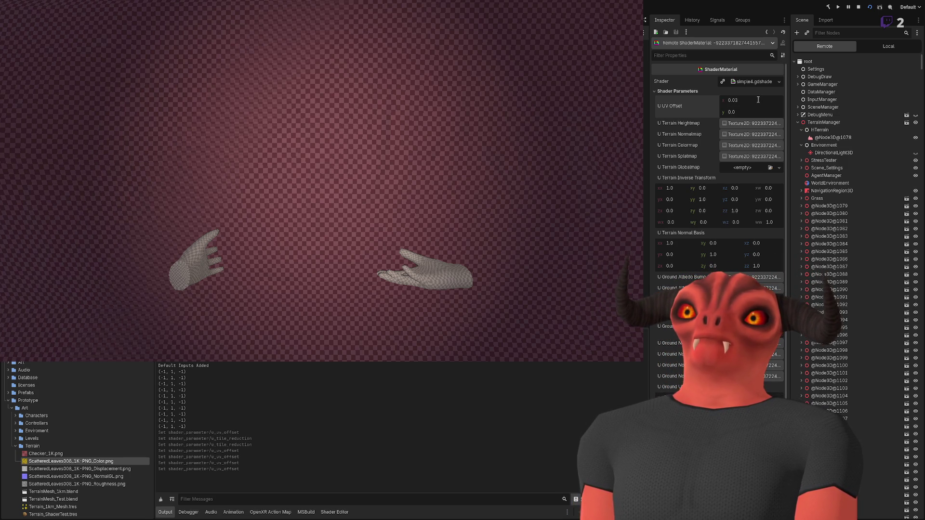
click(760, 99)
text(4)
key(Return)
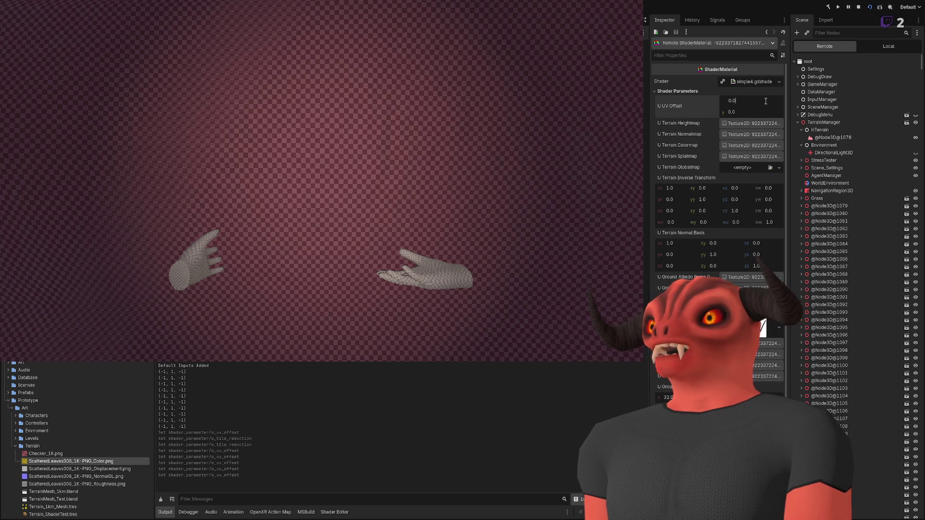
text(5)
key(Return)
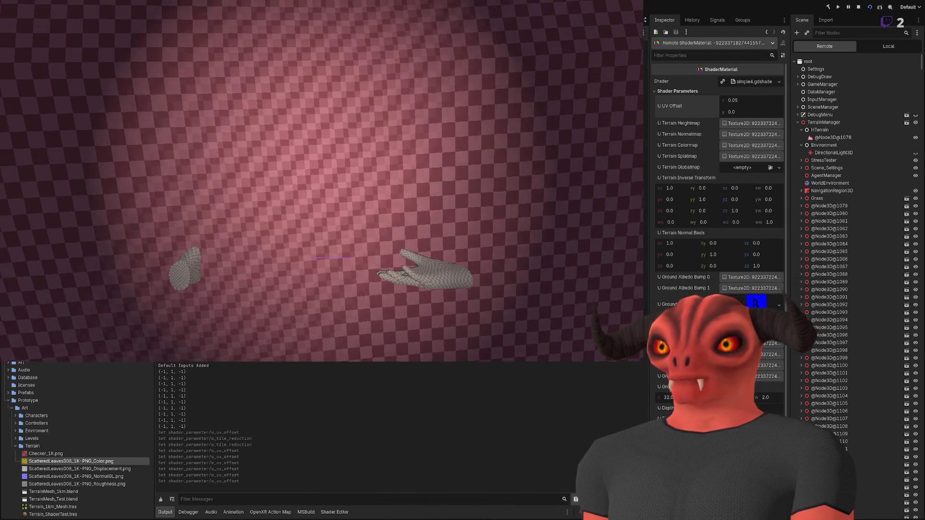
click(754, 100)
text(0)
key(Return)
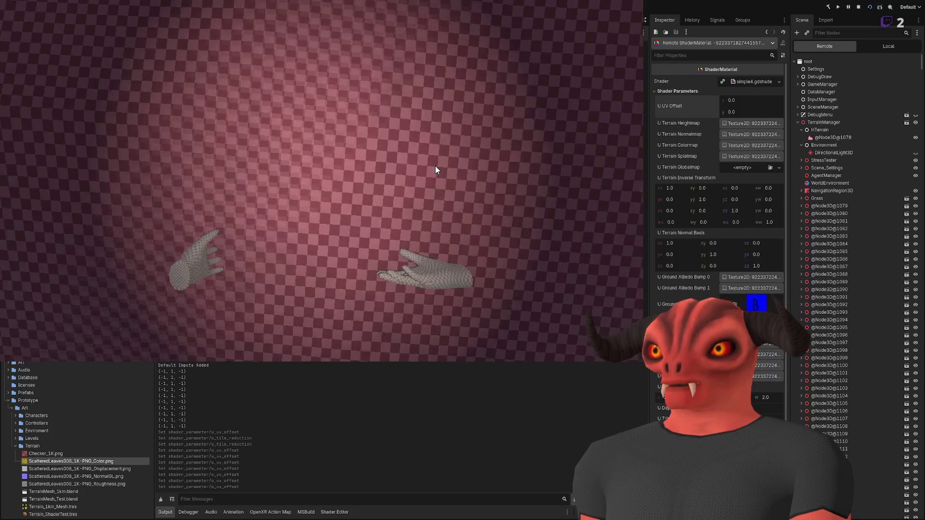
Try U UV Offset x at 0.016, then 0.001
click(744, 102)
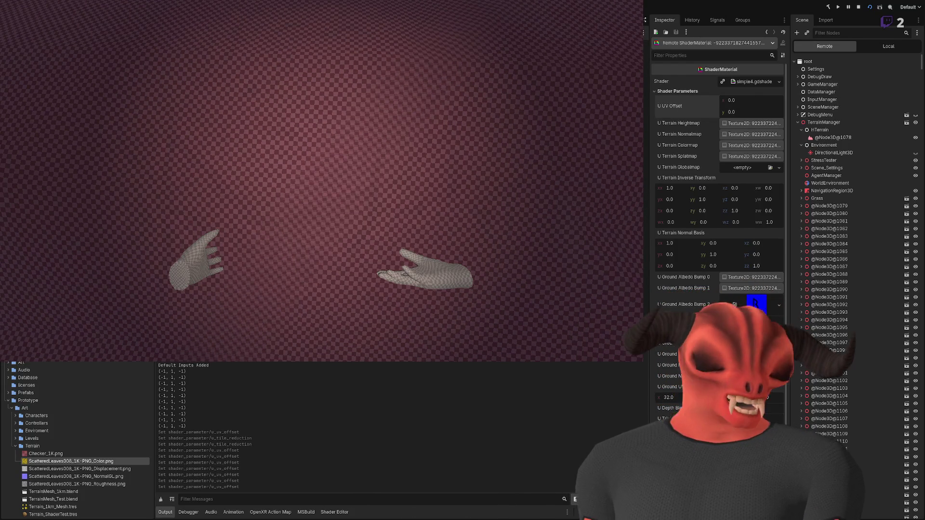
click(737, 101)
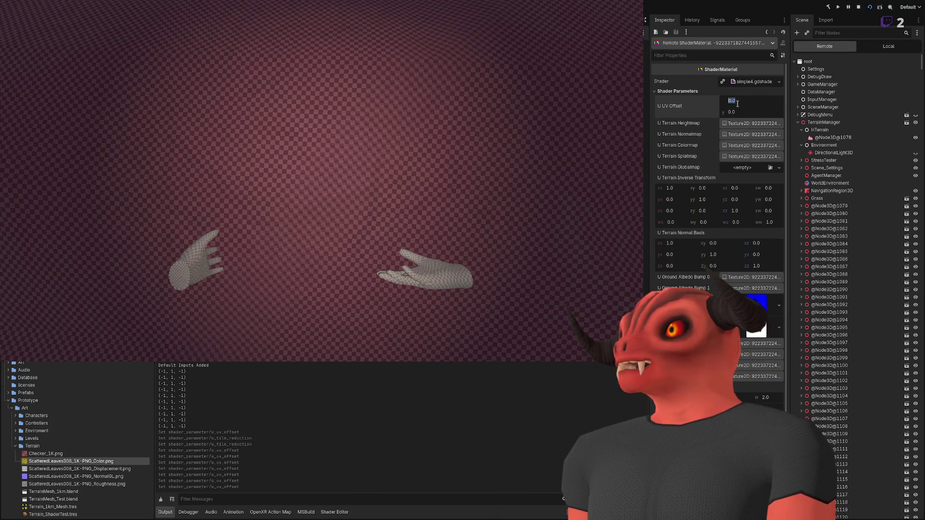
key(Return)
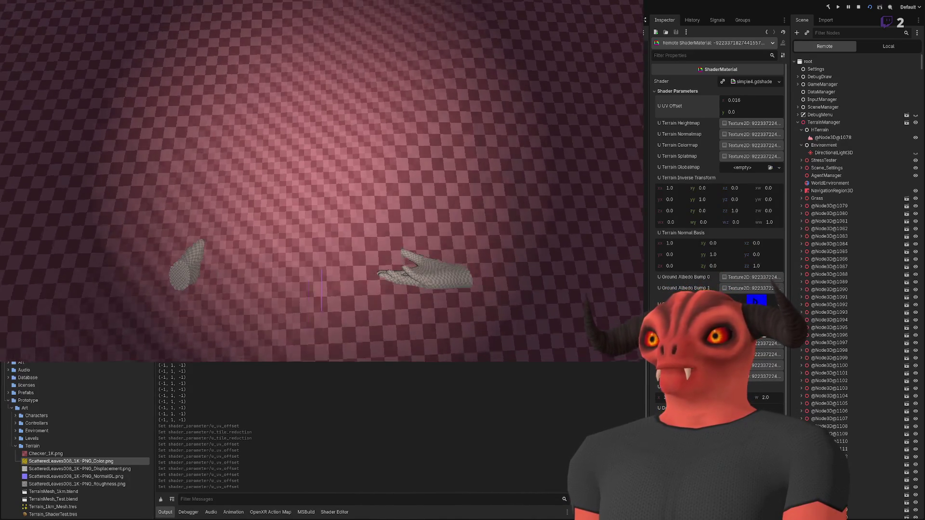
click(760, 102)
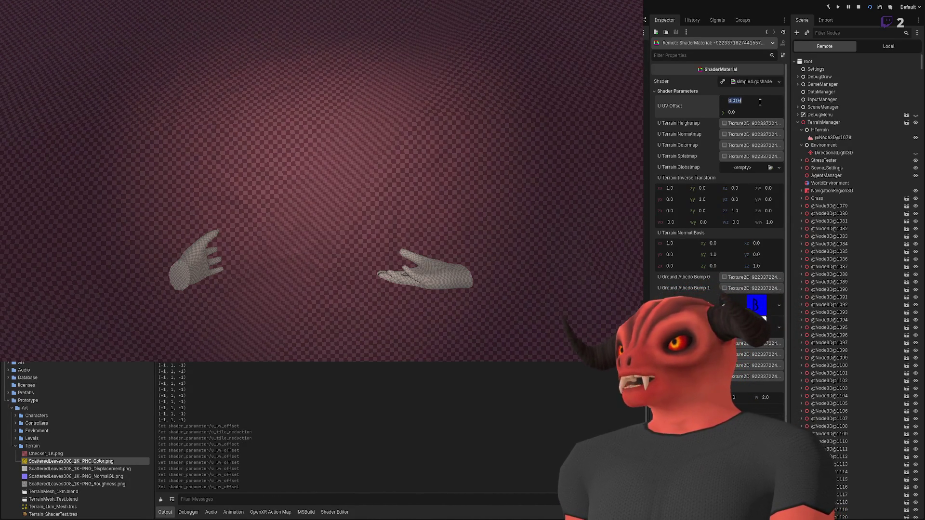
text(1)
key(Return)
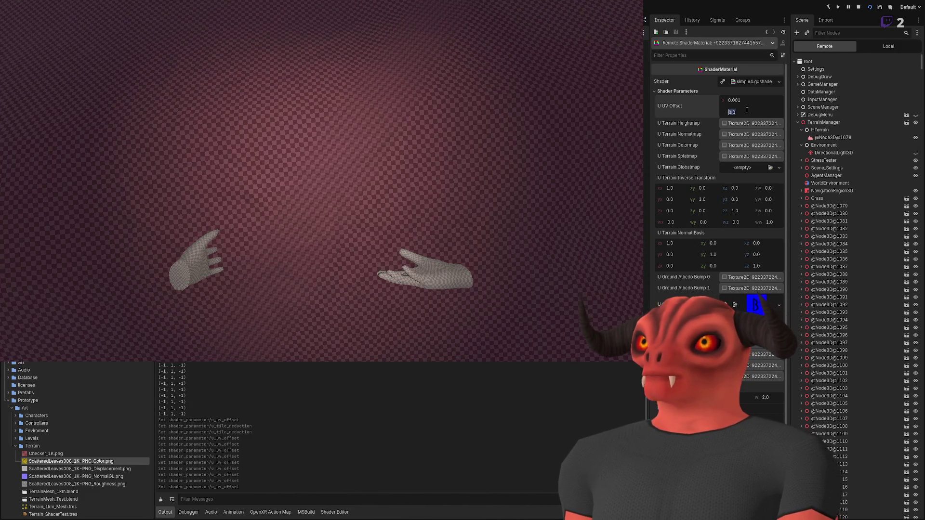
Try U UV Offset y at 0.001 and 0.002 with x at 0.002 and 0.003, then reset y to 0.0
key(Return)
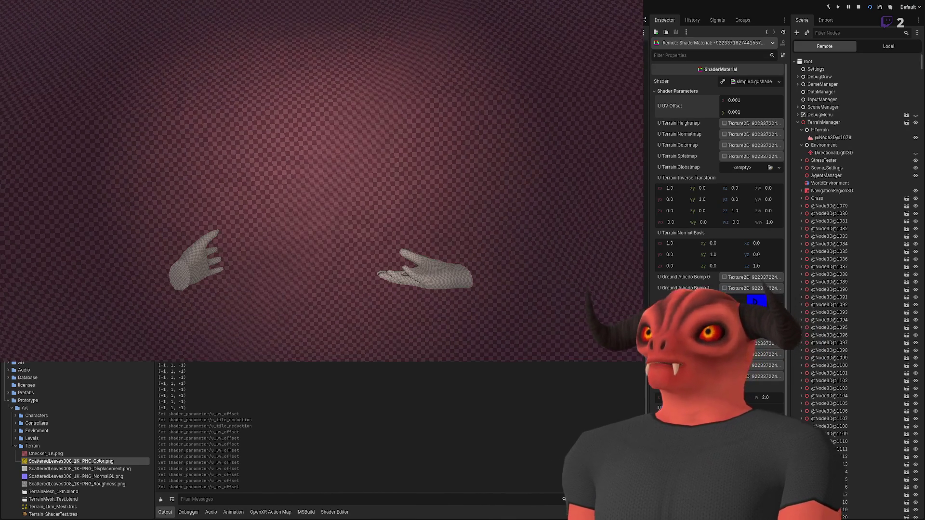
text(0.0005)
key(Return)
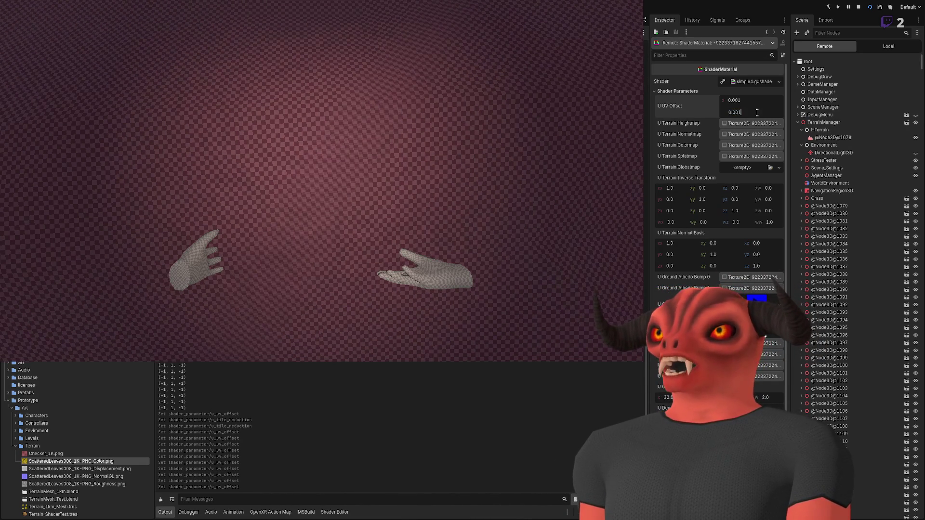
text(2)
key(Return)
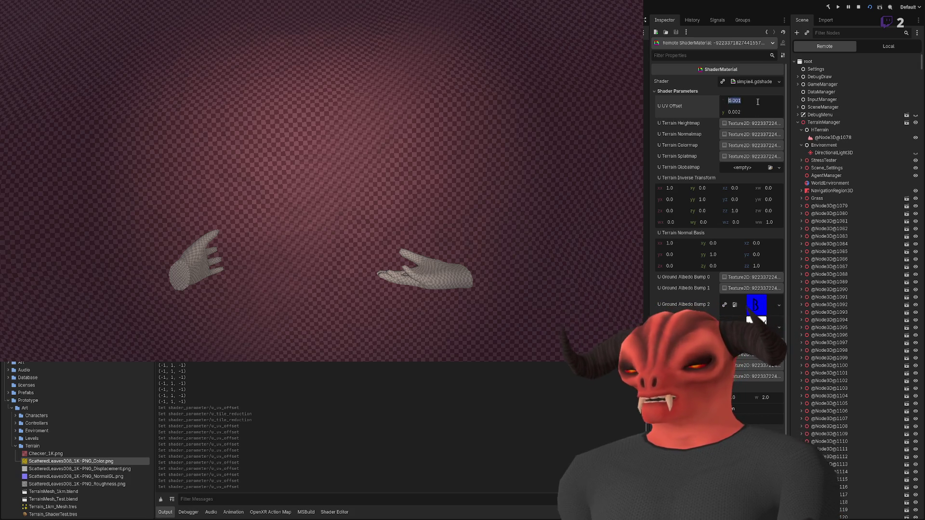
text(2)
key(Return)
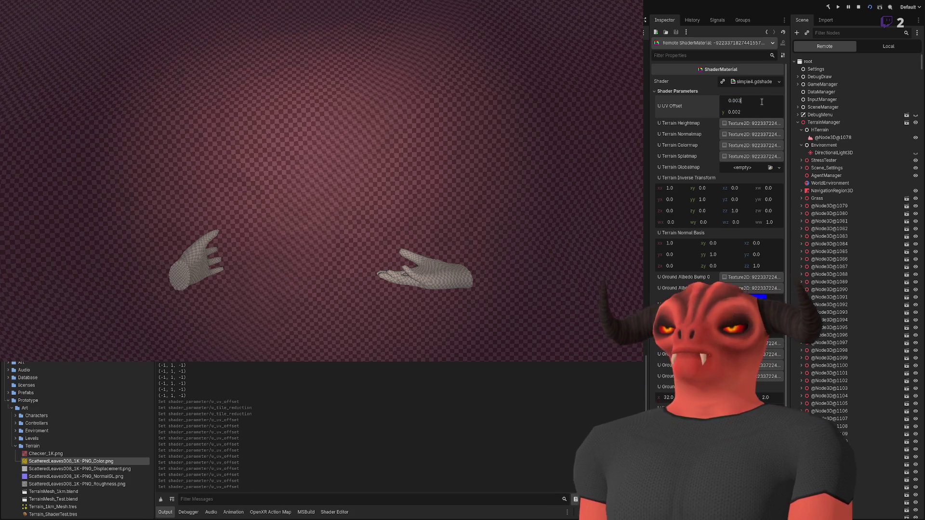
key(BackSpace)
text(3)
key(Return)
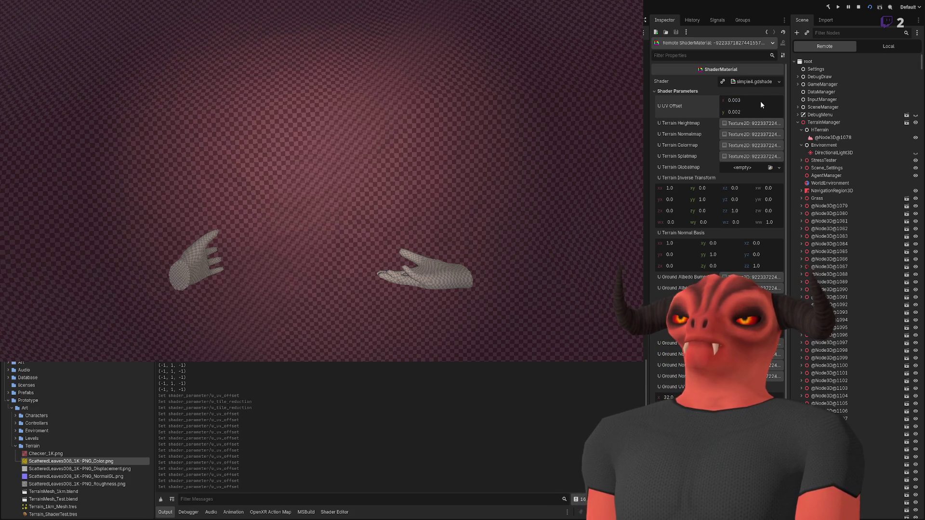
text(0)
key(Return)
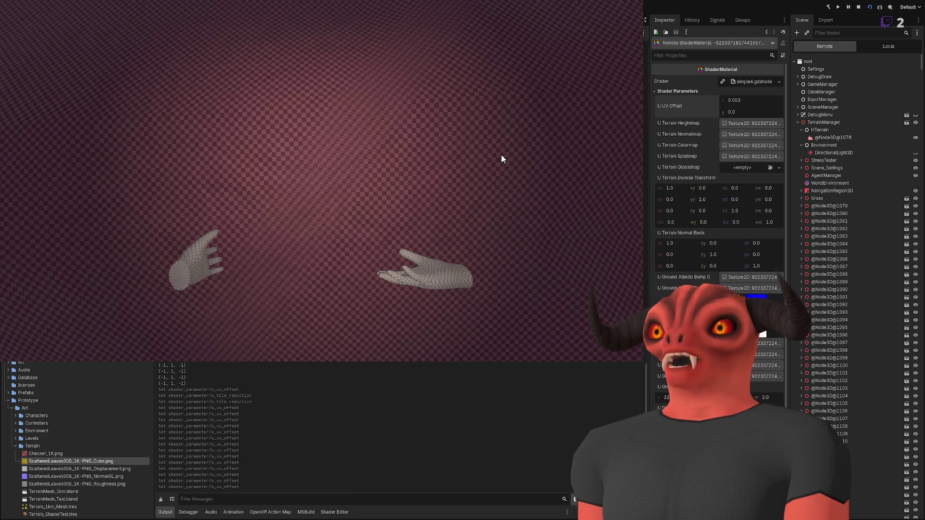
Alternate U UV Offset x between 0.001 and 0.002
drag(744, 98, 730, 98)
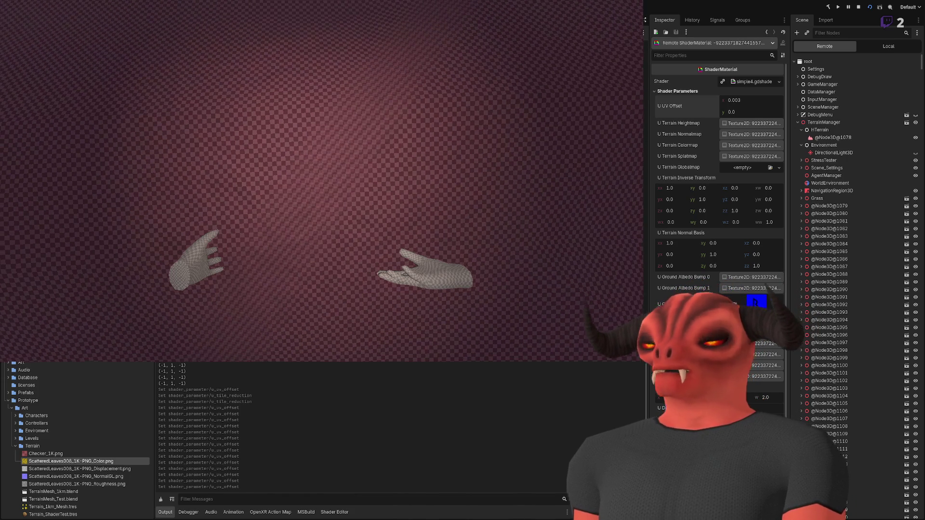
click(751, 98)
key(BackSpace)
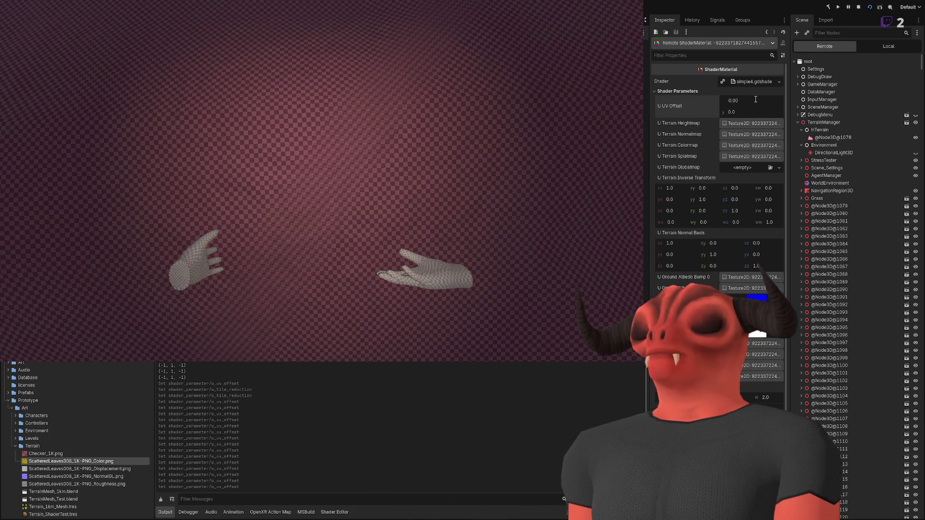
text(2)
key(Return)
click(768, 101)
text(-0.038)
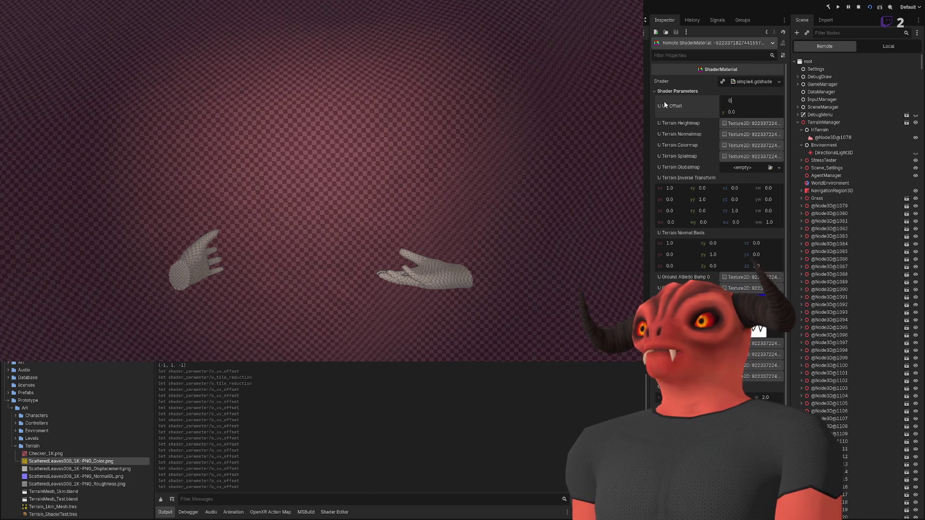
text(.001)
key(Return)
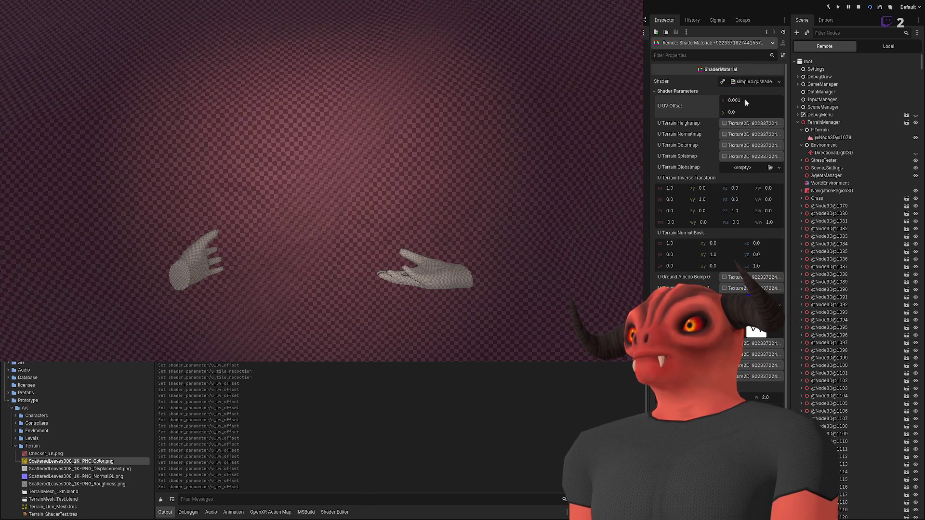
text(2)
key(Return)
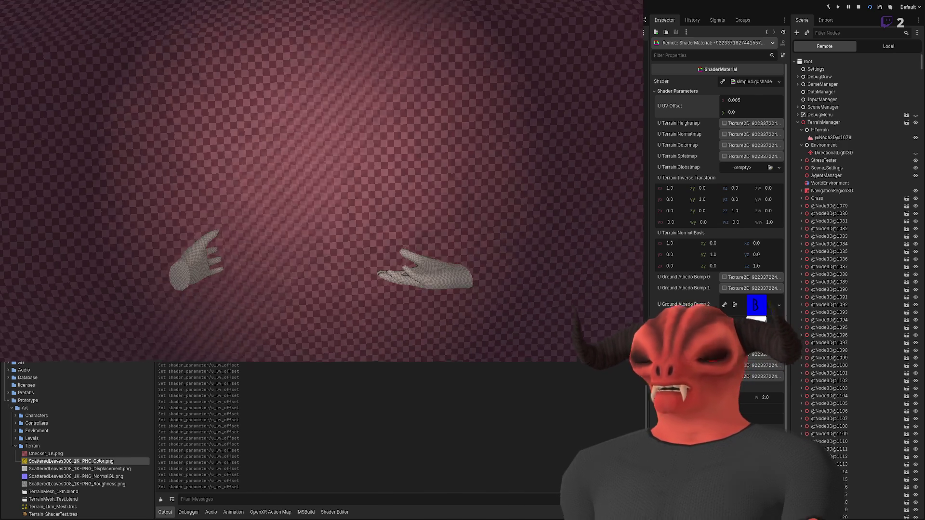
Raise U UV Offset x to 0.004, then to 0.008
click(755, 102)
text(4)
key(Return)
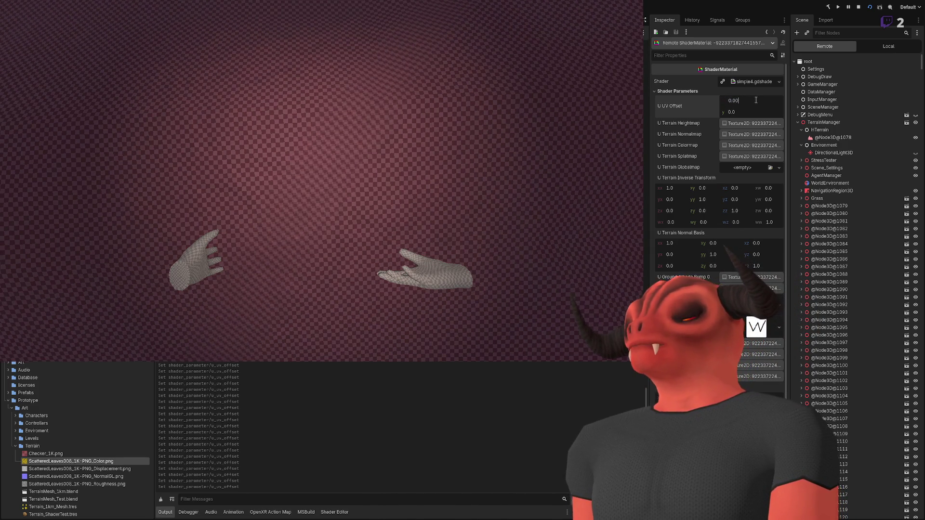
text(8)
key(Return)
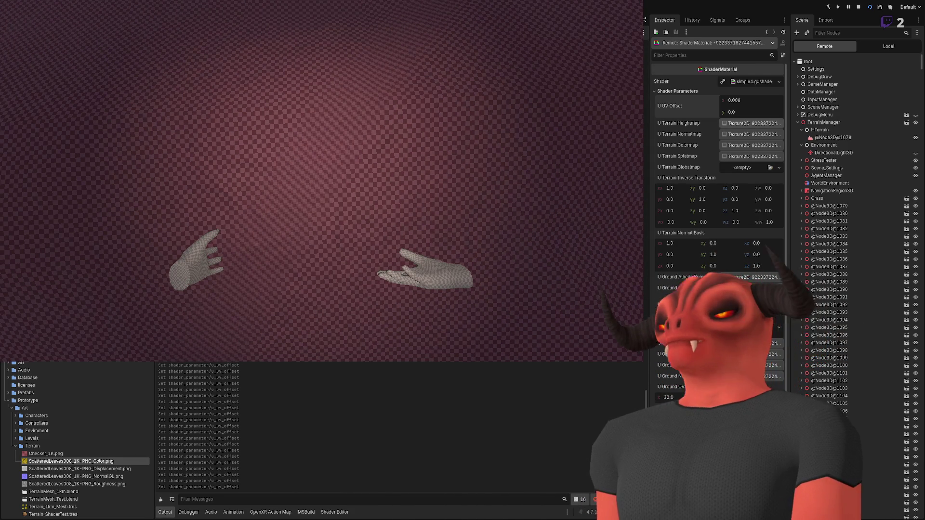
Step U UV Offset x through 0.063, 0.125 and 0.124, settling on 0.123
click(757, 101)
text(0.0625)
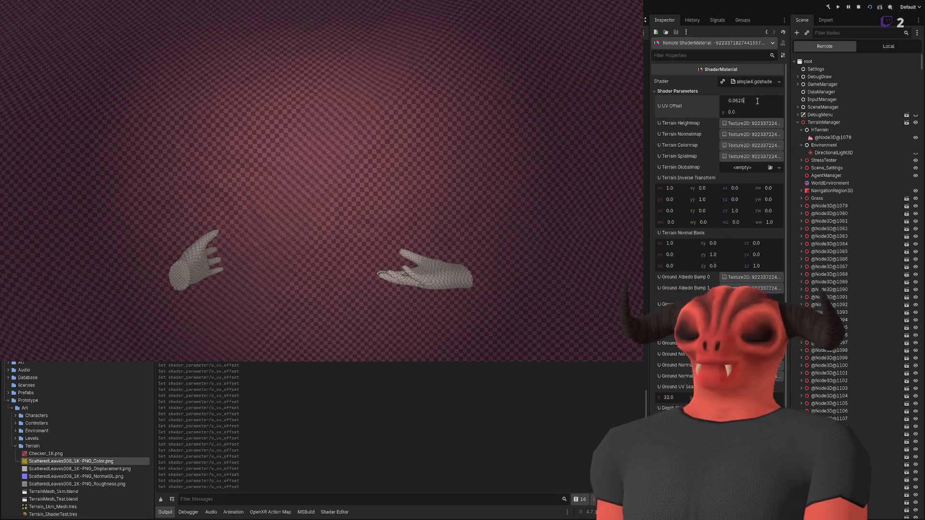
text(0.063)
key(Return)
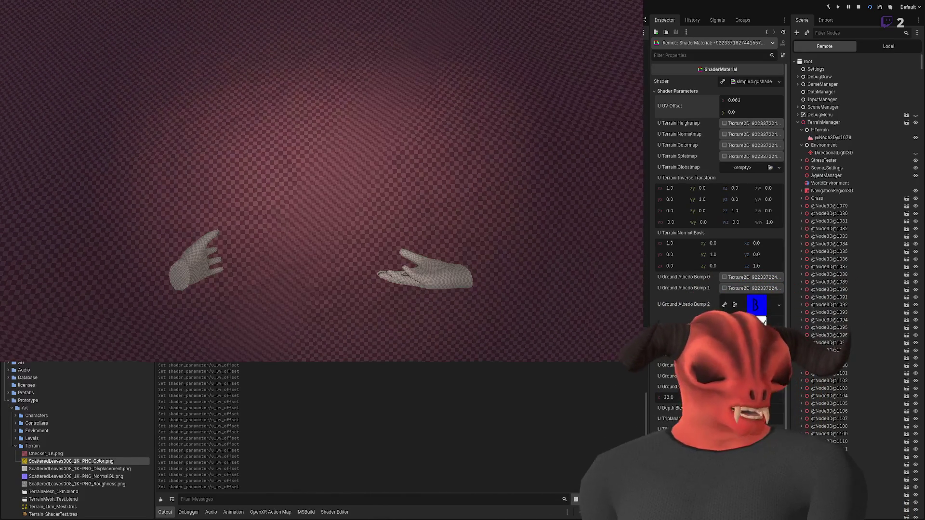
click(761, 101)
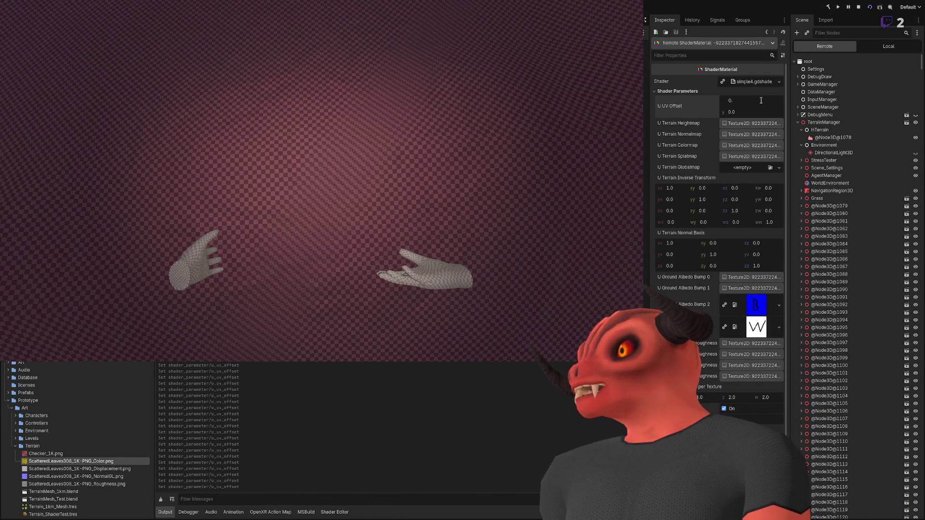
text(125)
key(Return)
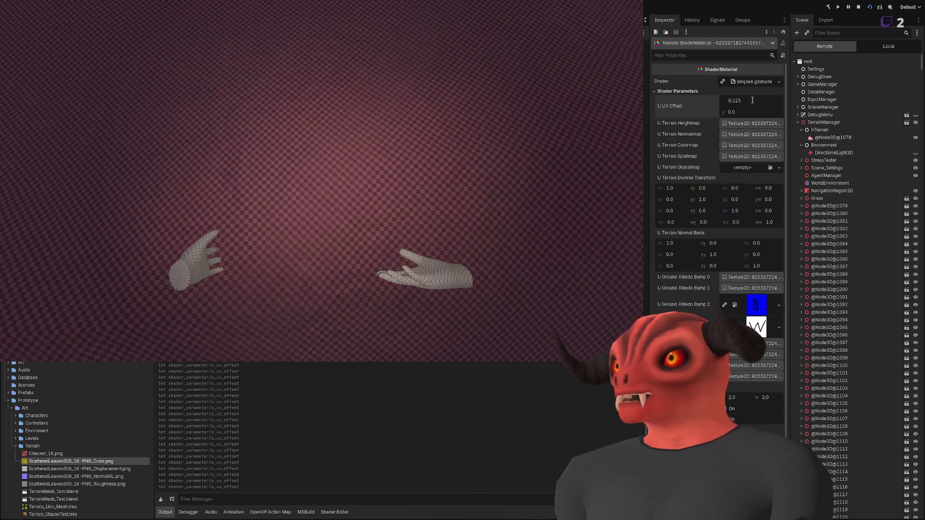
text(4)
key(Return)
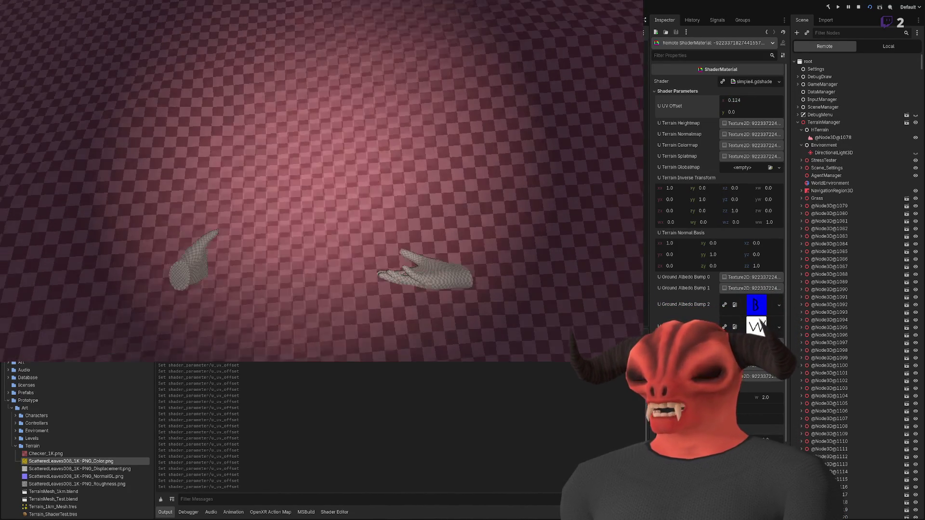
click(752, 100)
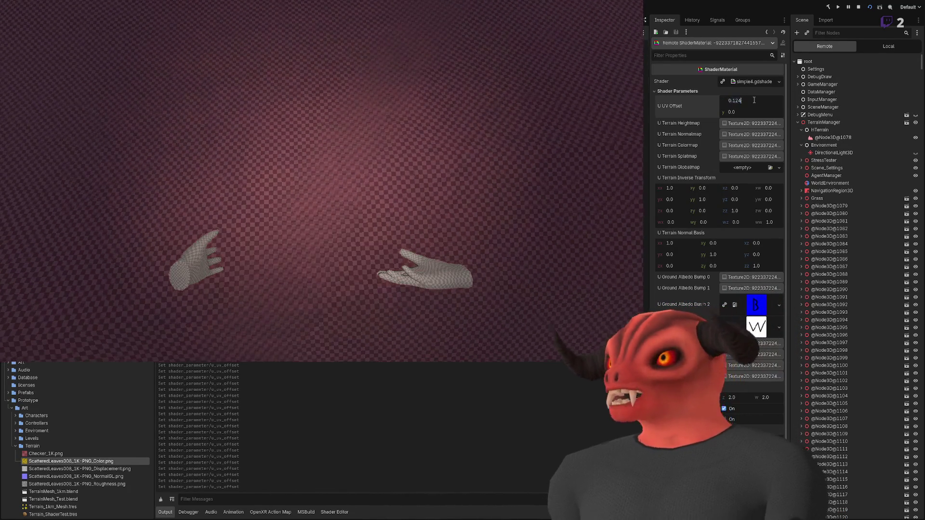
key(BackSpace)
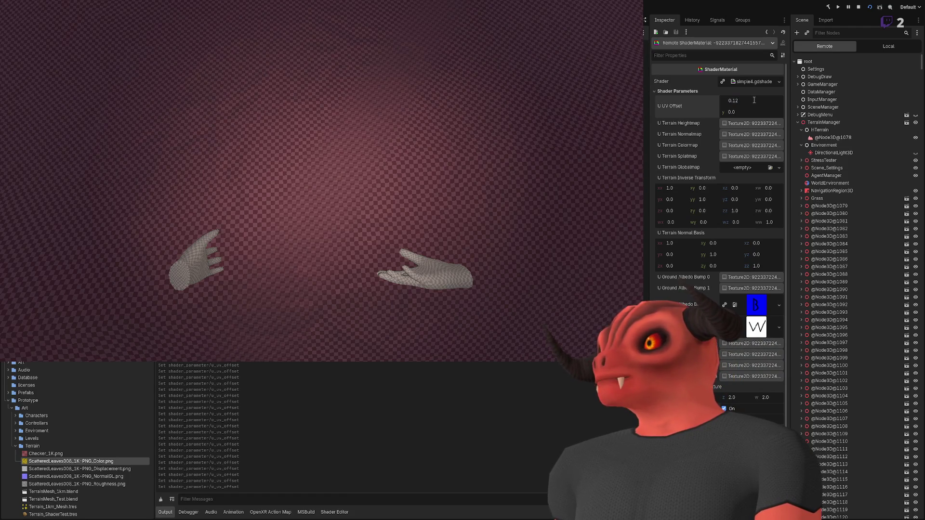
text(3)
key(Return)
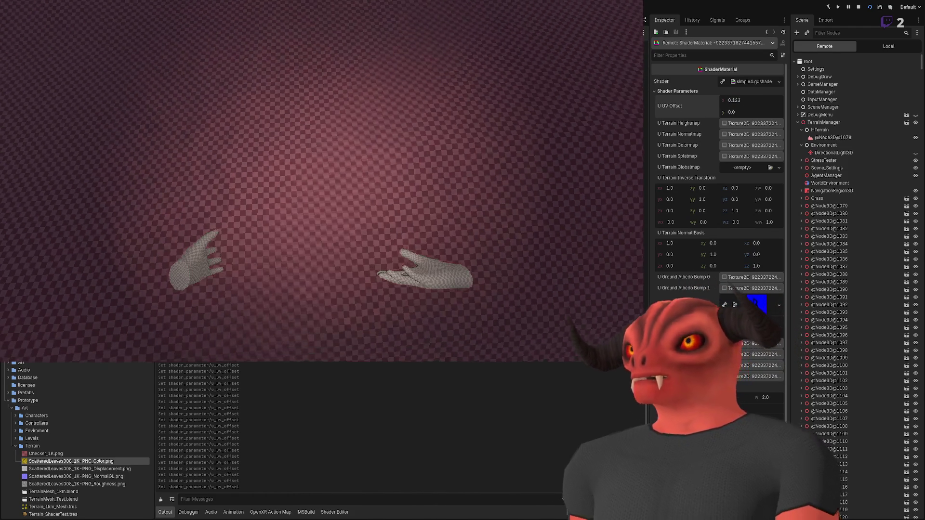
Try U UV Offset x at 0.122, 0.123 and 0.12
click(750, 100)
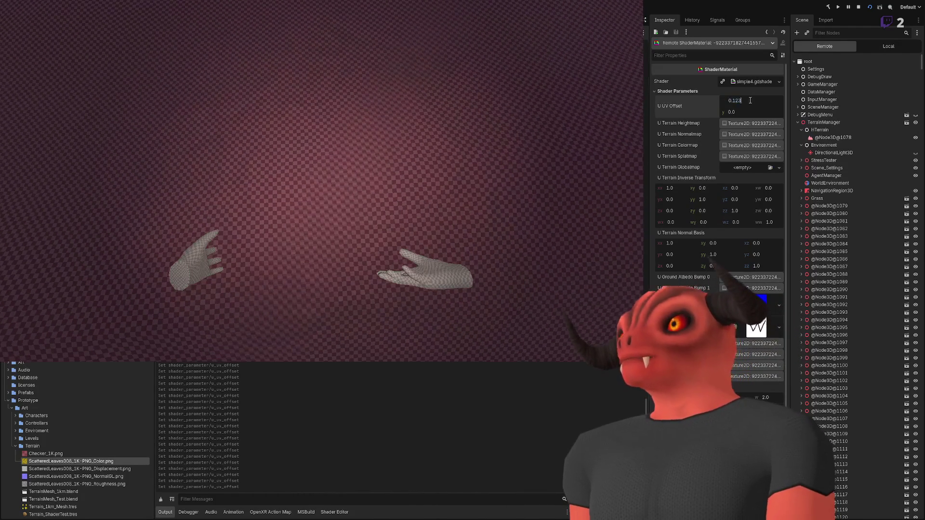
text(2)
key(Return)
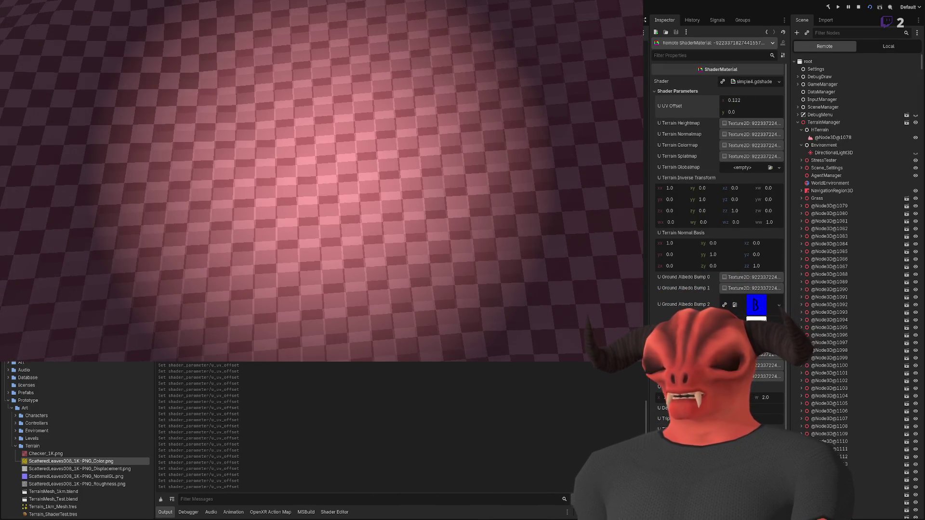
click(750, 100)
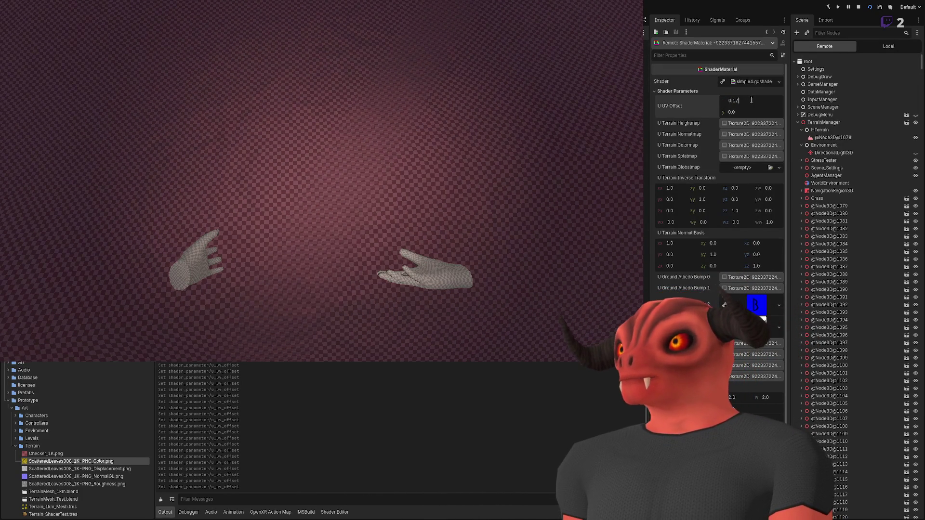
key(BackSpace)
text(3)
key(Return)
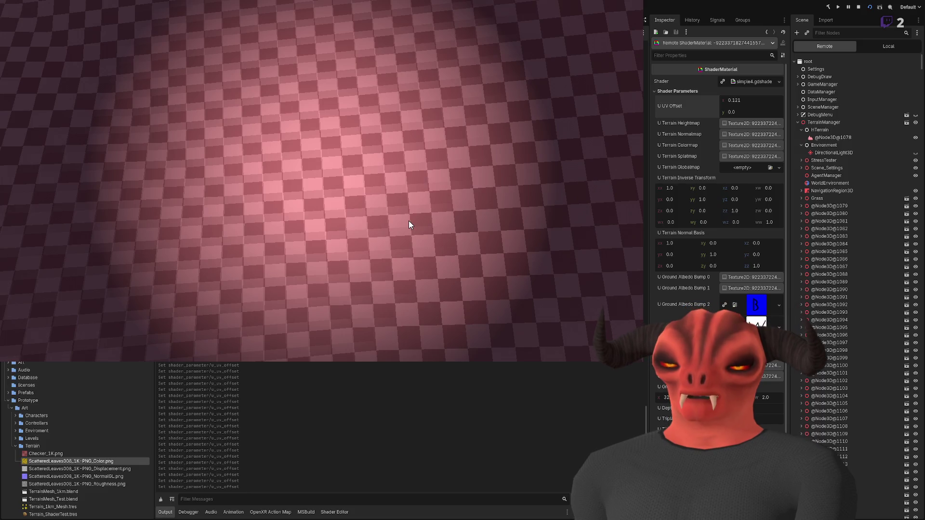
text(1)
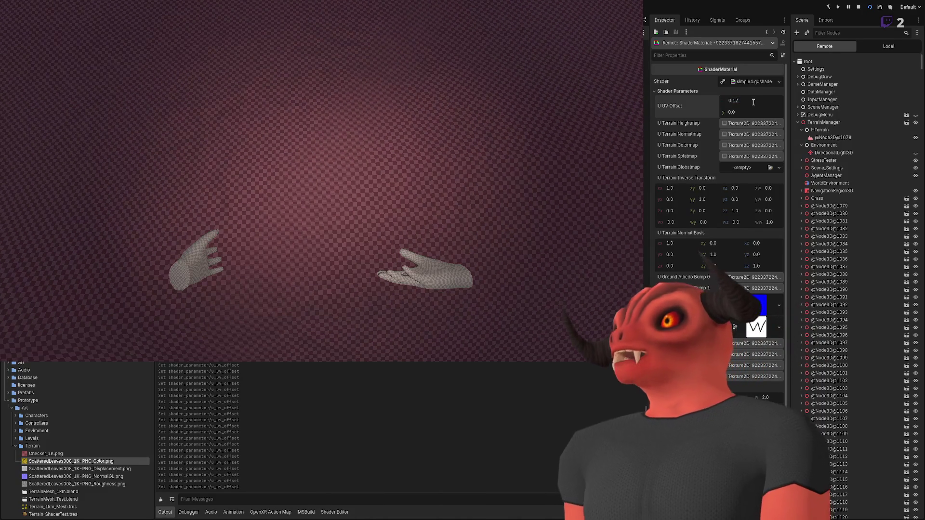
key(Return)
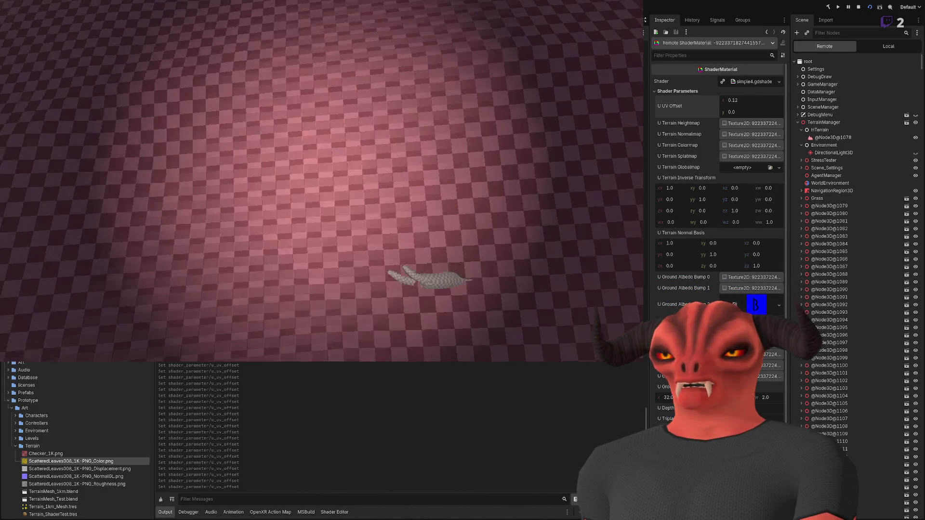
Try U UV Offset x at 0.119, 0.1195 and 0.199
click(758, 99)
click(759, 99)
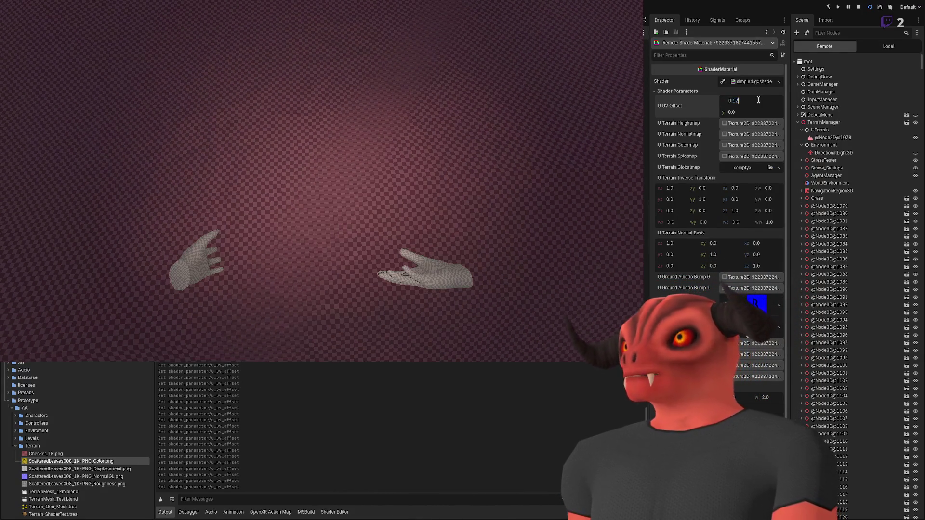
text(0.119)
key(Return)
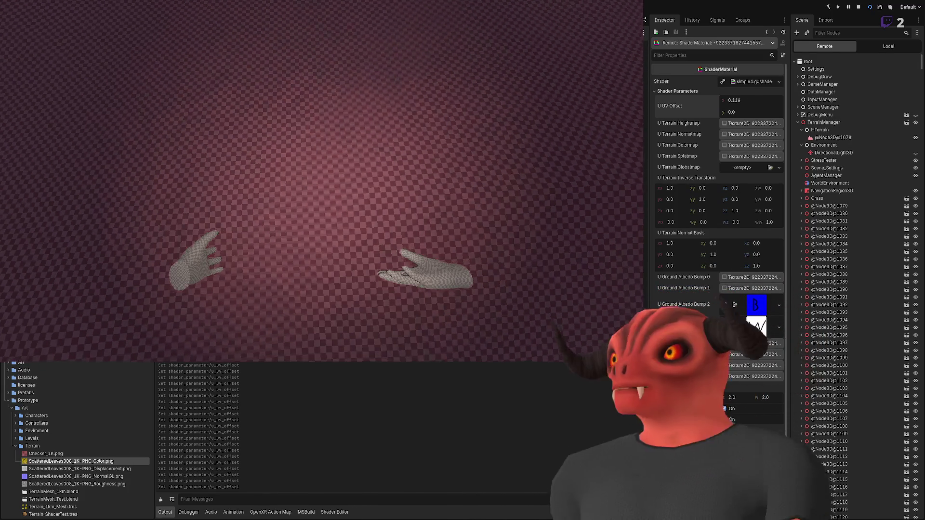
click(755, 98)
text(0.16)
key(Return)
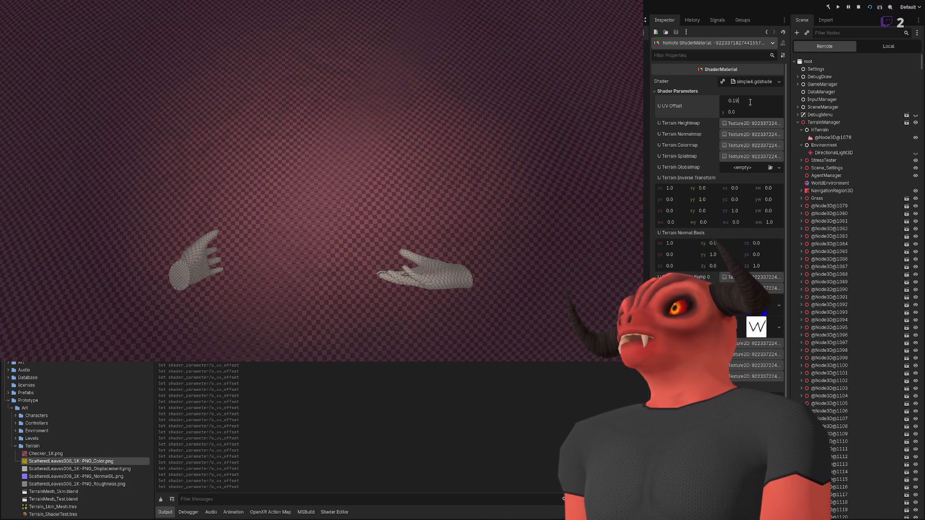
text(9)
key(Return)
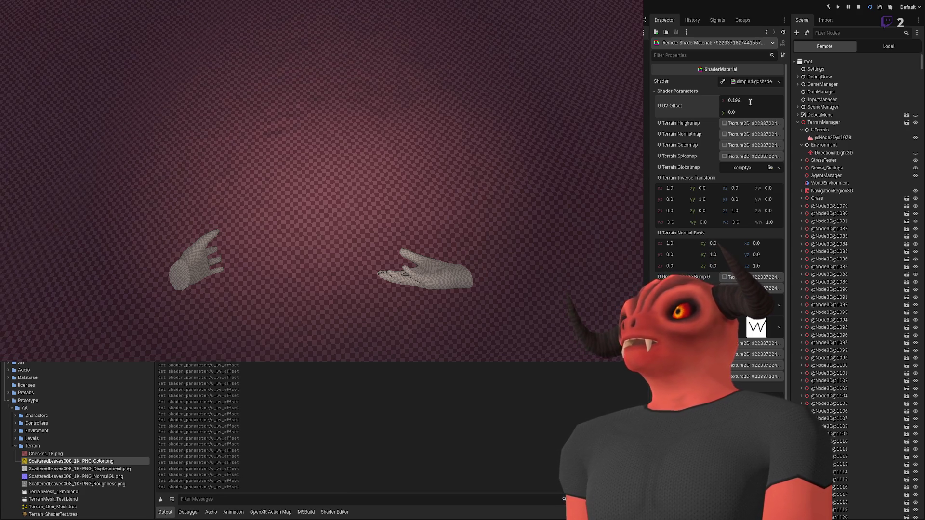
Undo and redo the offset changes to compare the floor at 0.119 versus 0.199
click(753, 101)
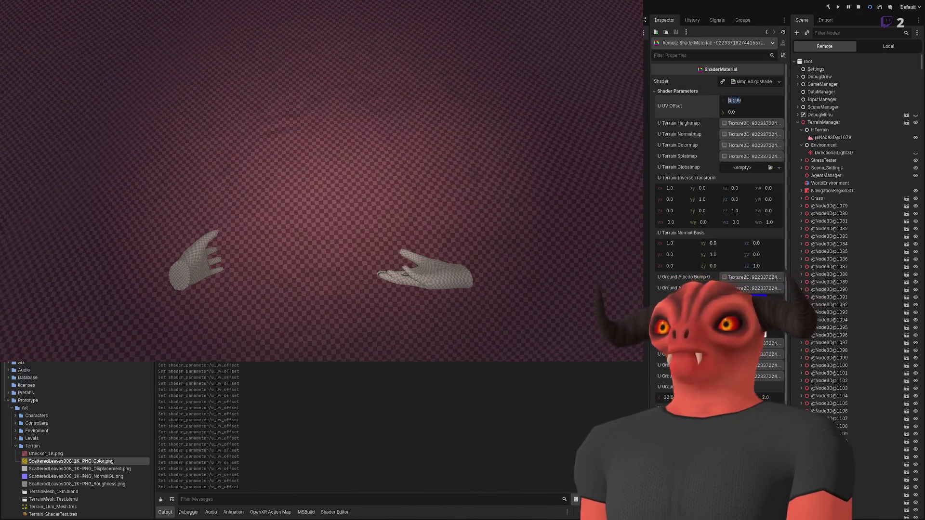
key(BackSpace)
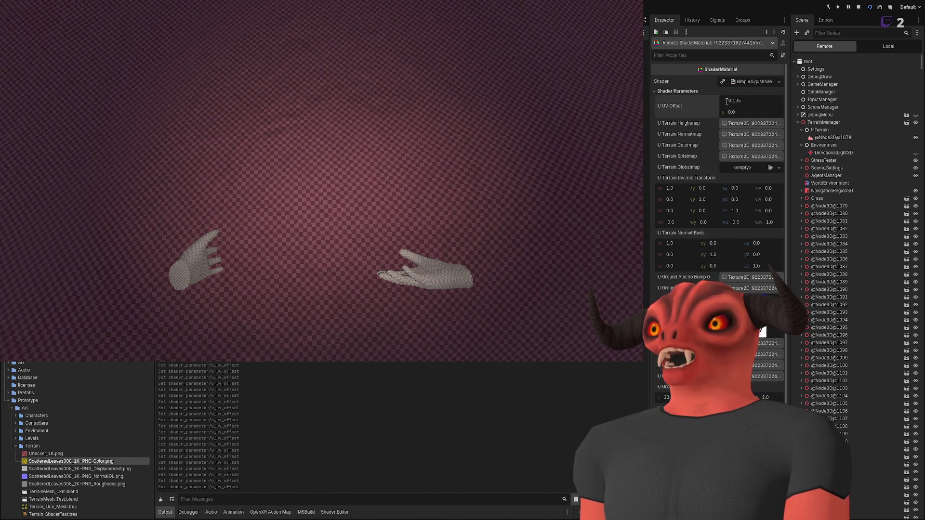
key(ctrl+z)
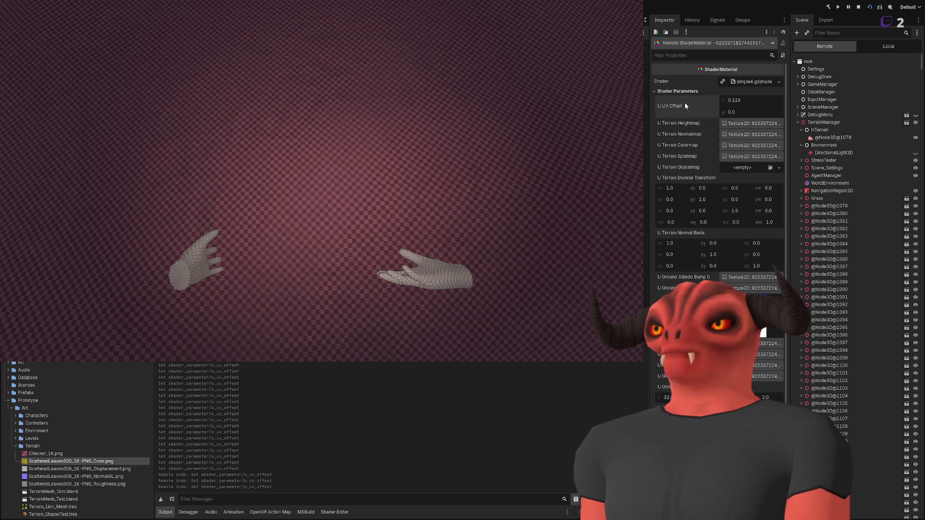
key(ctrl+z)
key(ctrl+shift+z)
key(ctrl+shift+z)
key(ctrl+z)
key(ctrl+z)
key(ctrl+z)
key(ctrl+z)
key(ctrl+shift+z)
key(ctrl+shift+z)
key(ctrl+shift+z)
key(ctrl+z)
key(ctrl+shift+z)
key(ctrl+z)
key(ctrl+shift+z)
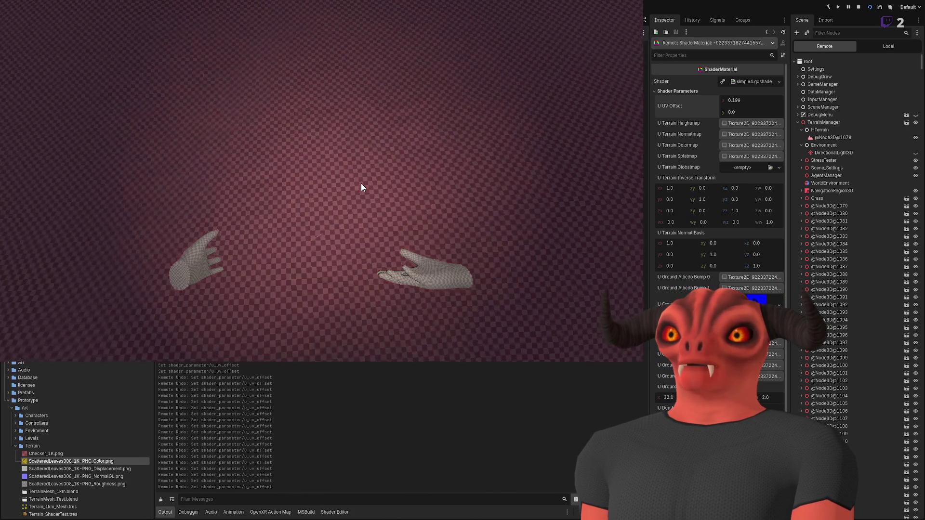
Try U UV Offset x at 0.199, 0.195 and 0.12
click(762, 100)
text(9)
key(Return)
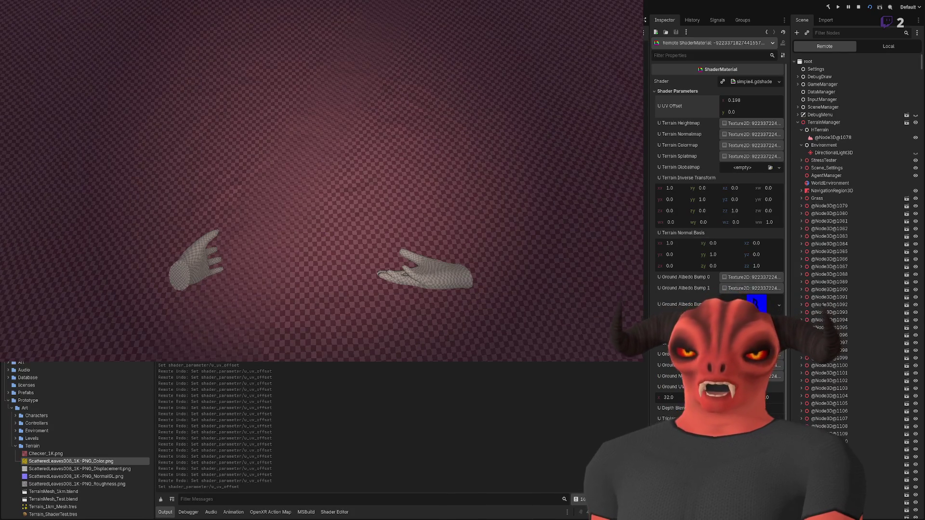
click(761, 99)
text(5)
key(Return)
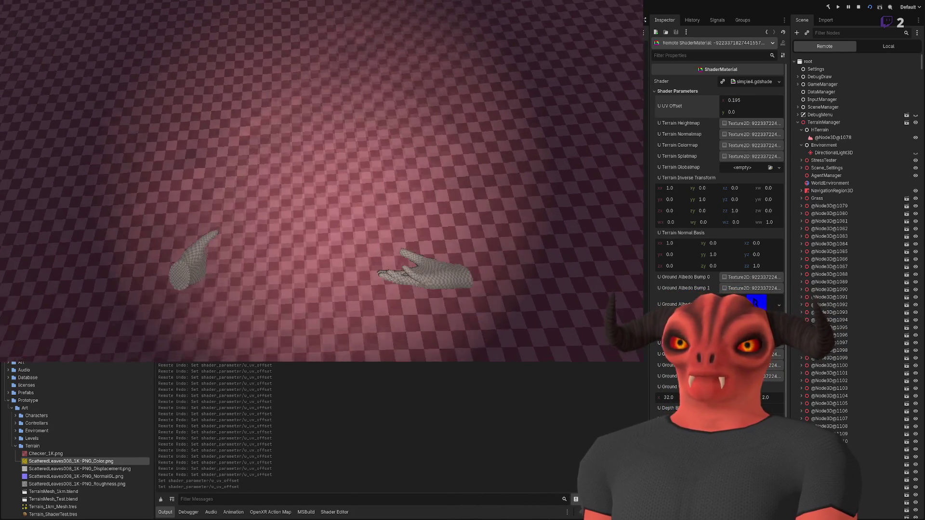
click(762, 103)
text(0.19)
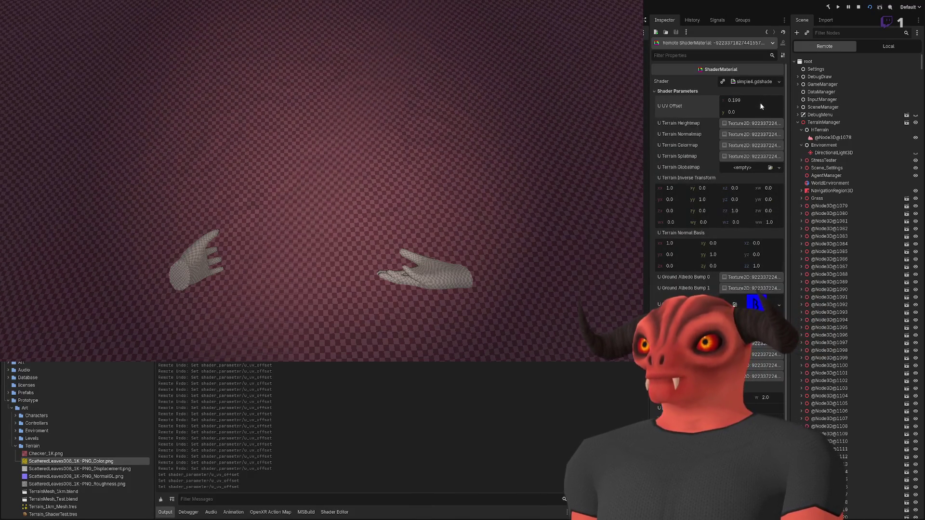
key(Return)
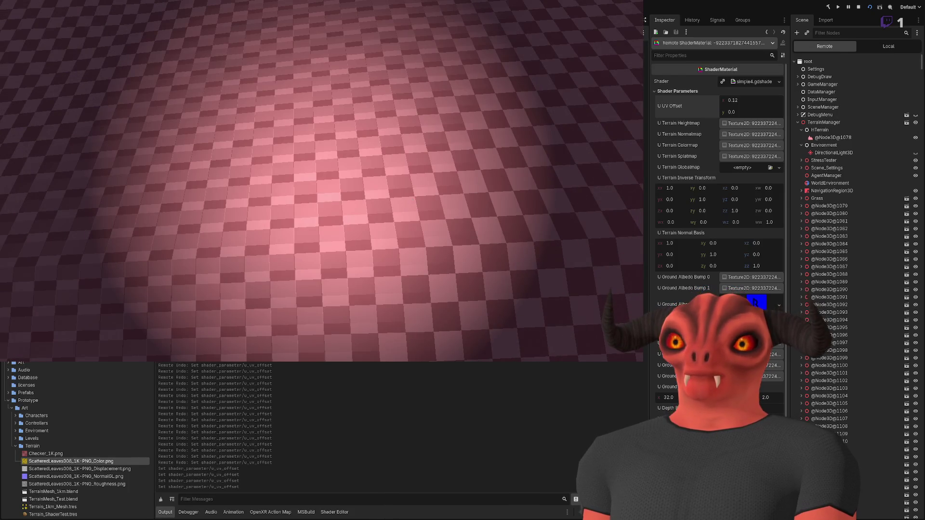
Try U UV Offset x at 0.121, then settle back on 0.199
click(760, 99)
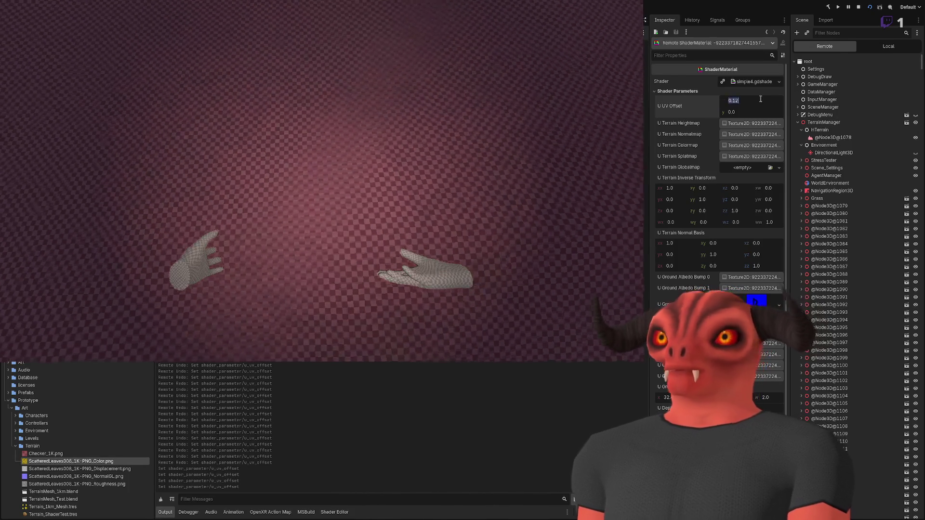
text(0.121)
key(Return)
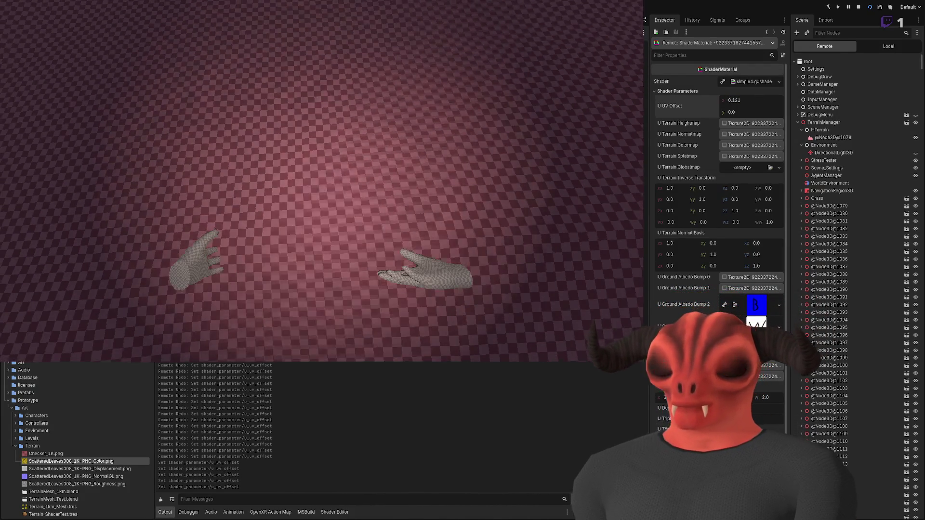
click(758, 98)
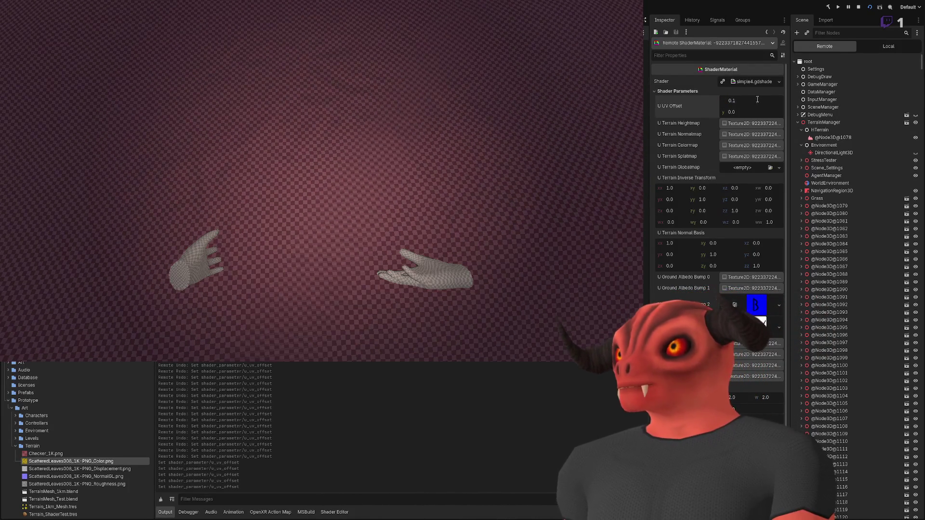
key(Return)
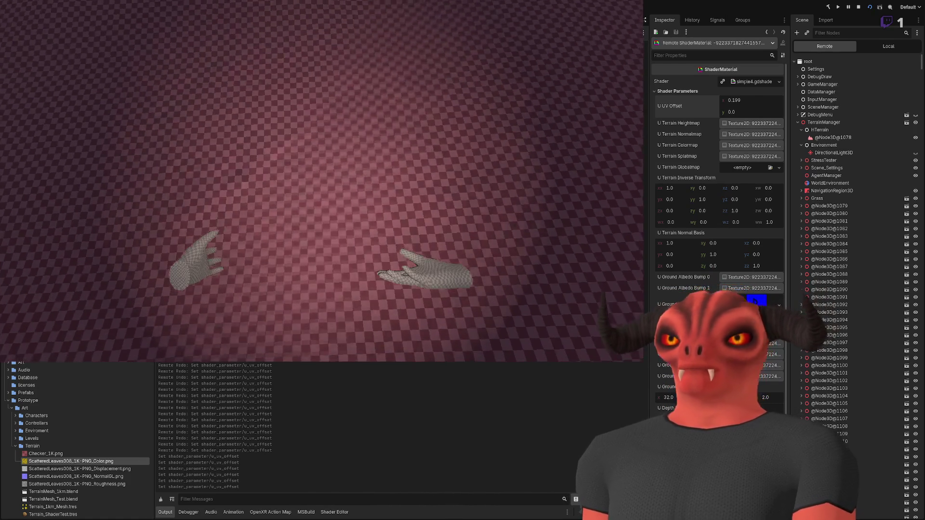
click(755, 98)
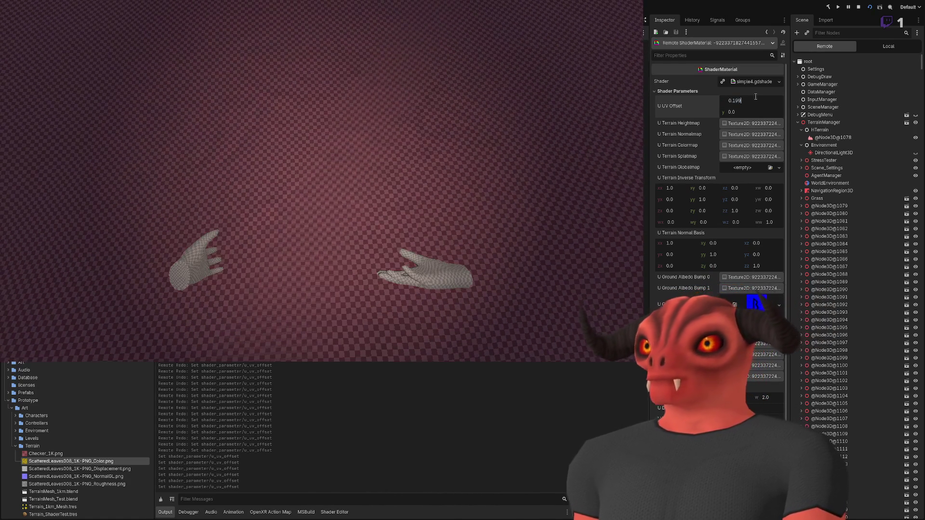
Step the live U UV Offset x down through 0.198, 0.197 and 0.196
text(8)
key(Return)
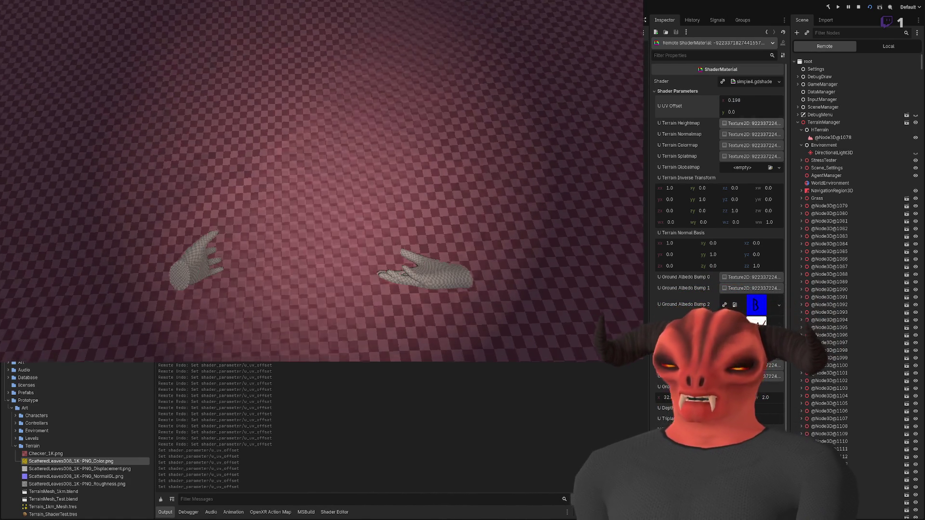
click(759, 101)
text(7)
key(Return)
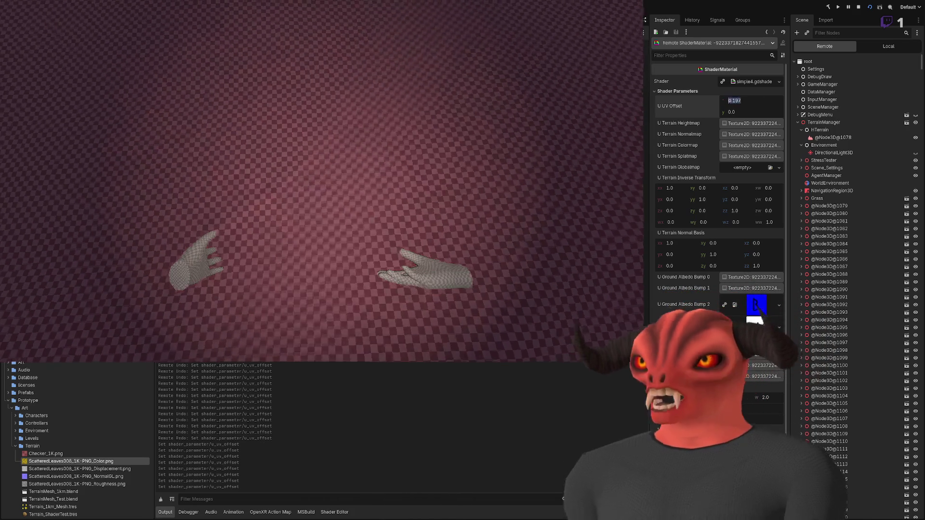
click(755, 101)
key(Return)
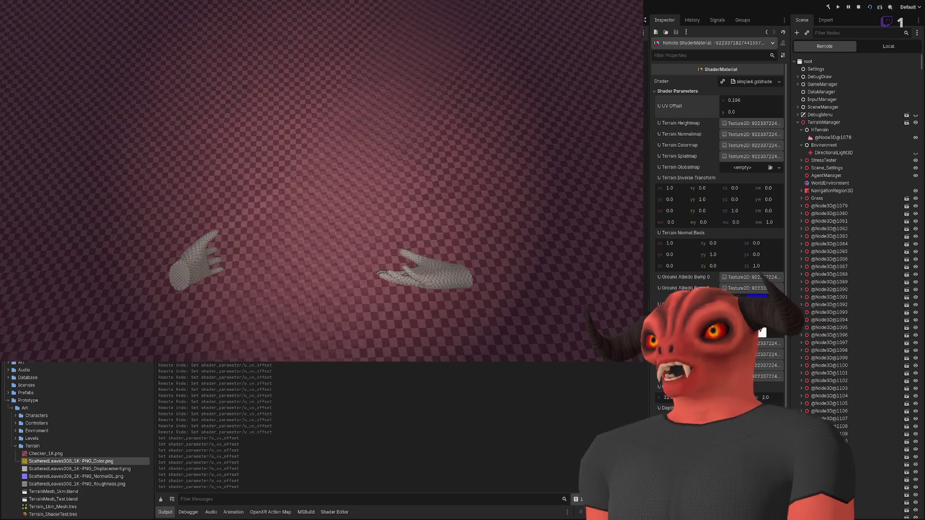
Raise U UV Offset x through 0.201 and 0.202 to 0.203
double_click(755, 101)
text(0.2)
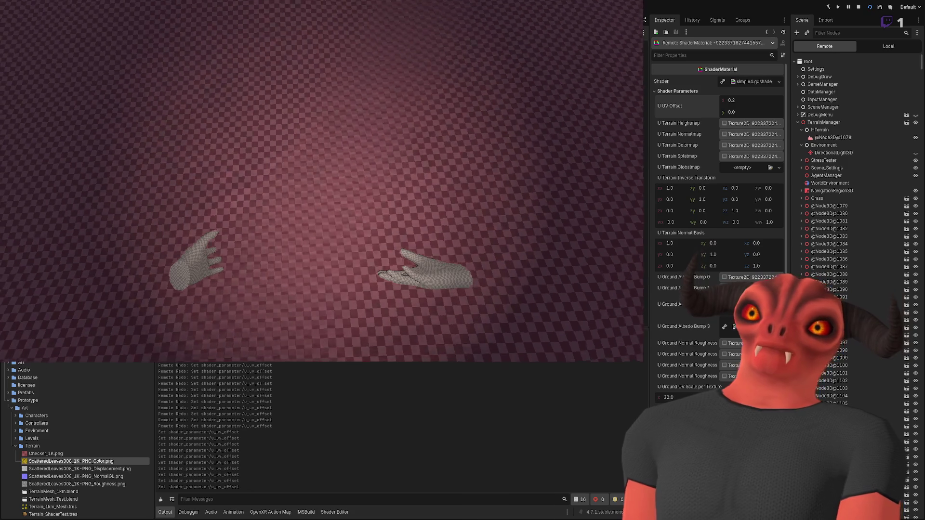
click(759, 99)
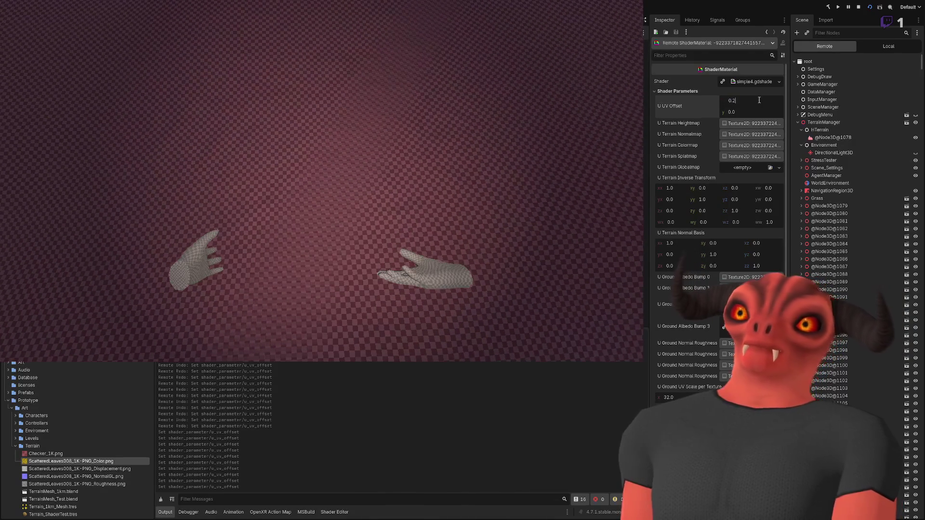
text(01)
key(Return)
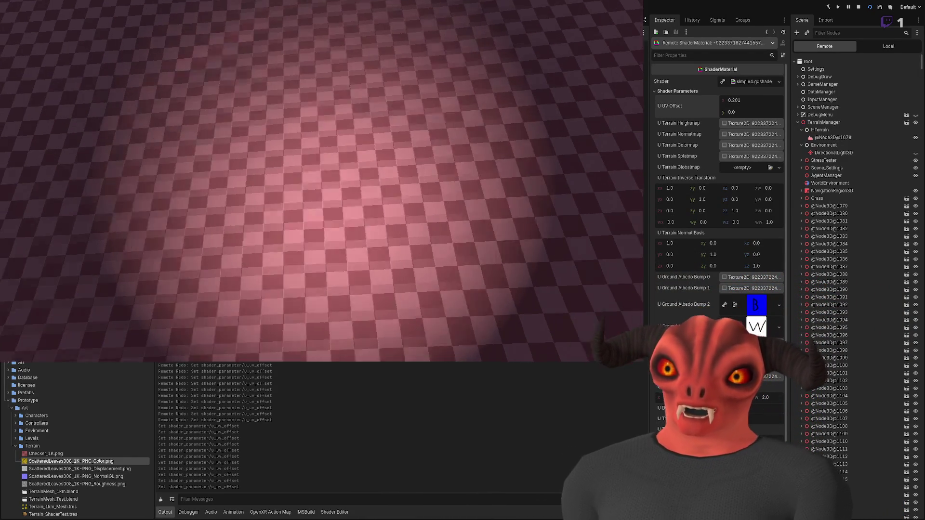
click(759, 100)
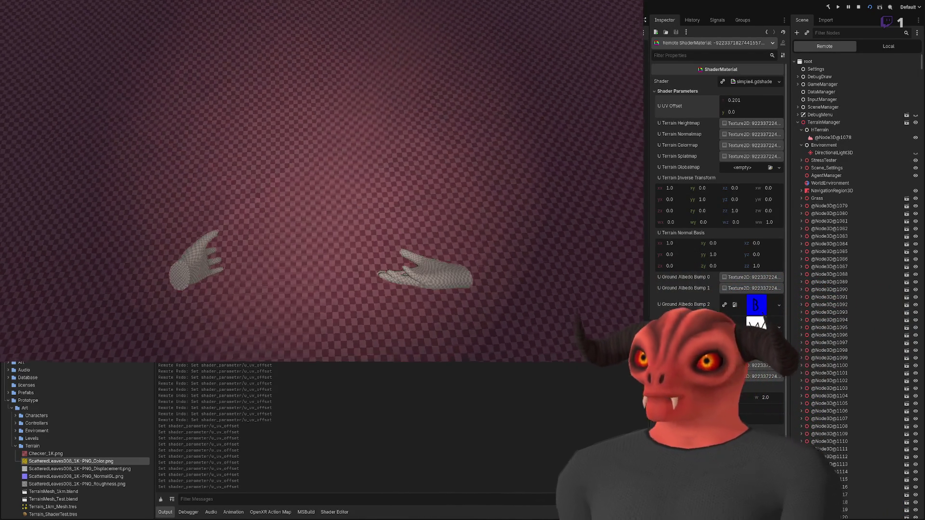
text(0.202)
key(Return)
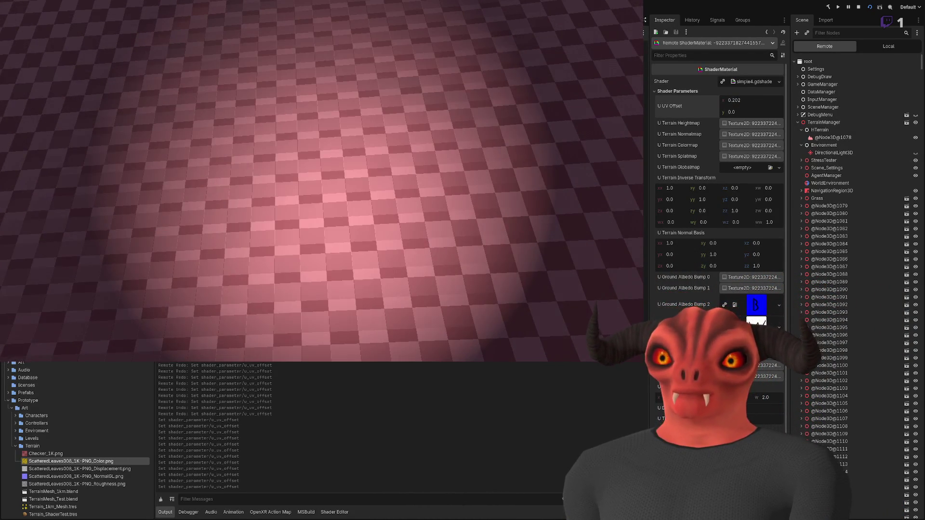
click(757, 100)
key(BackSpace)
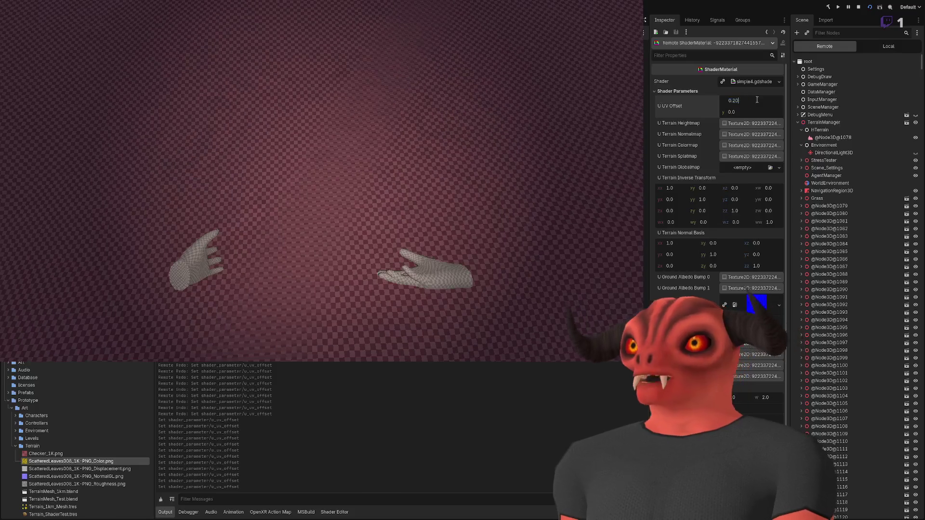
text(3)
key(Return)
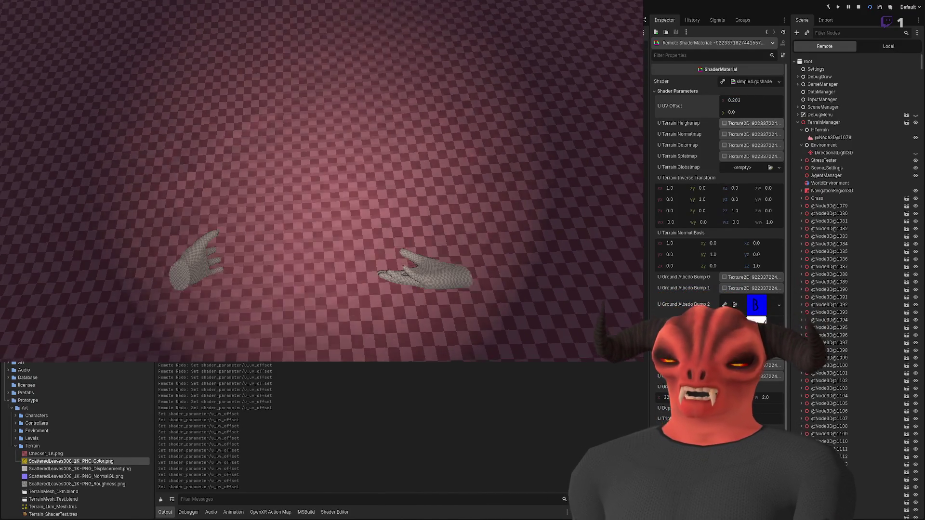
Try 0.204 for x, return it to 0.203, and set y to 0.203
click(759, 97)
text(4)
key(Return)
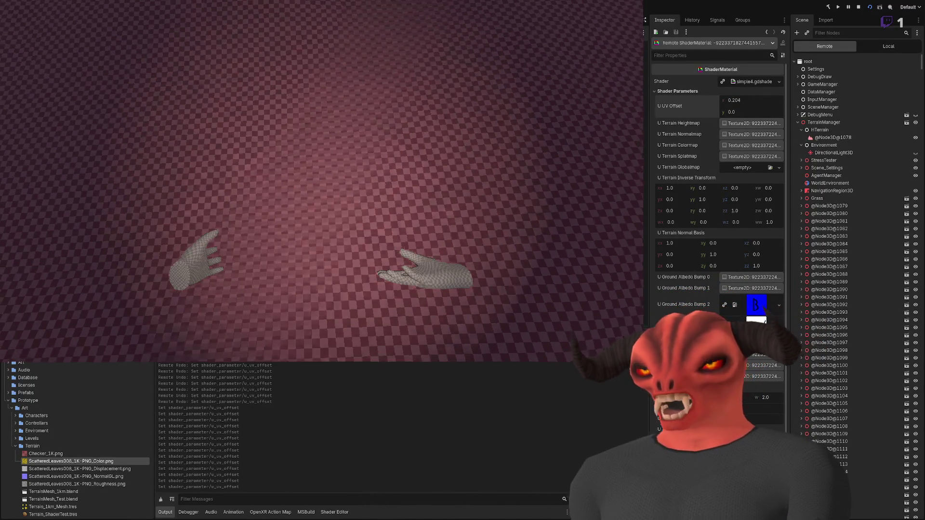
click(772, 100)
text(3)
key(Return)
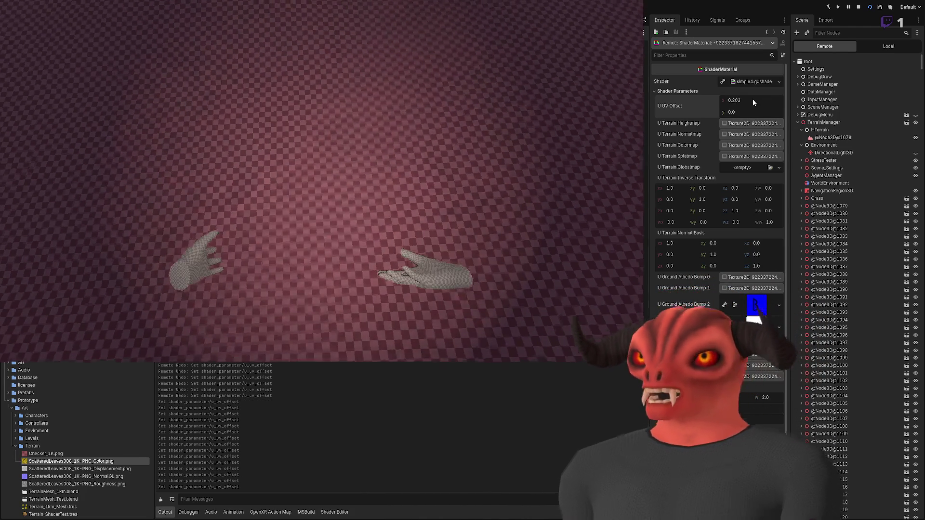
click(752, 110)
text(0.203)
key(Return)
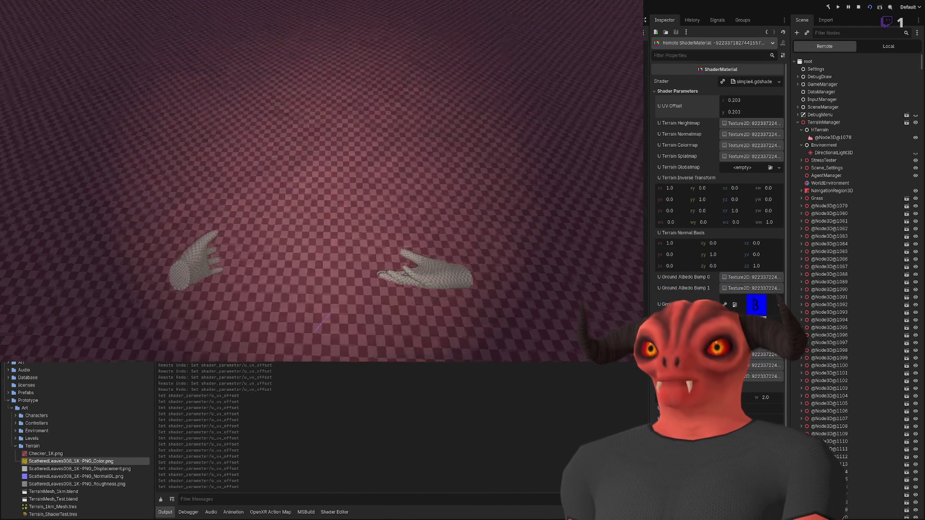
Try U UV Offset y values of 0.0 and 0.05, settling on 0.2
drag(751, 112, 733, 112)
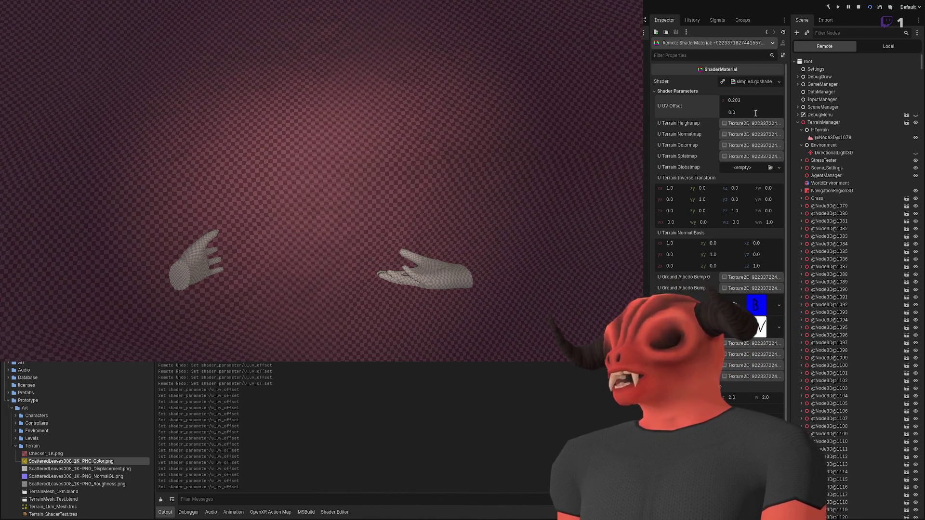
text(5)
key(Return)
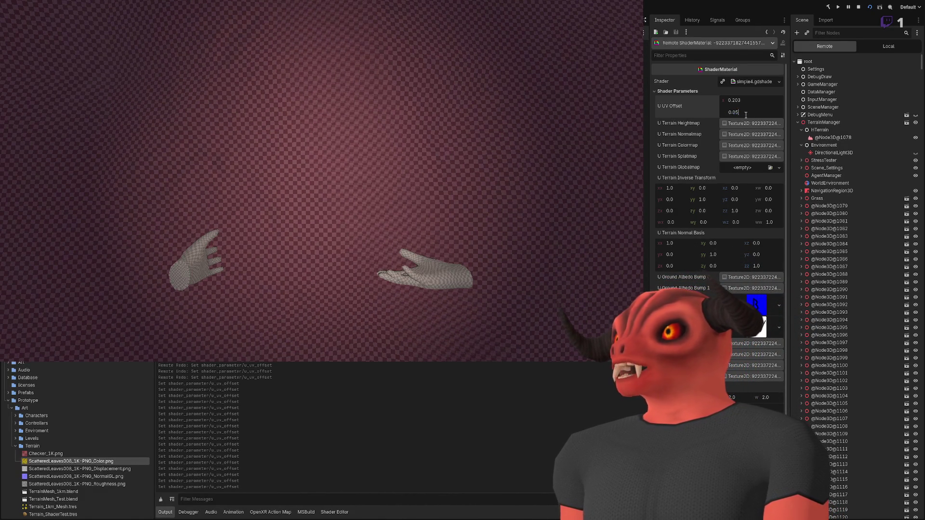
text(2)
key(Return)
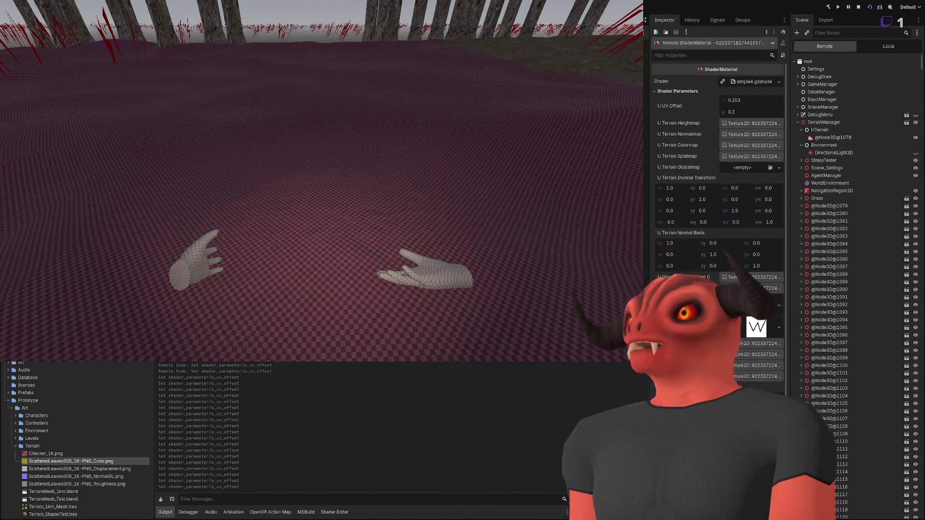
click(743, 99)
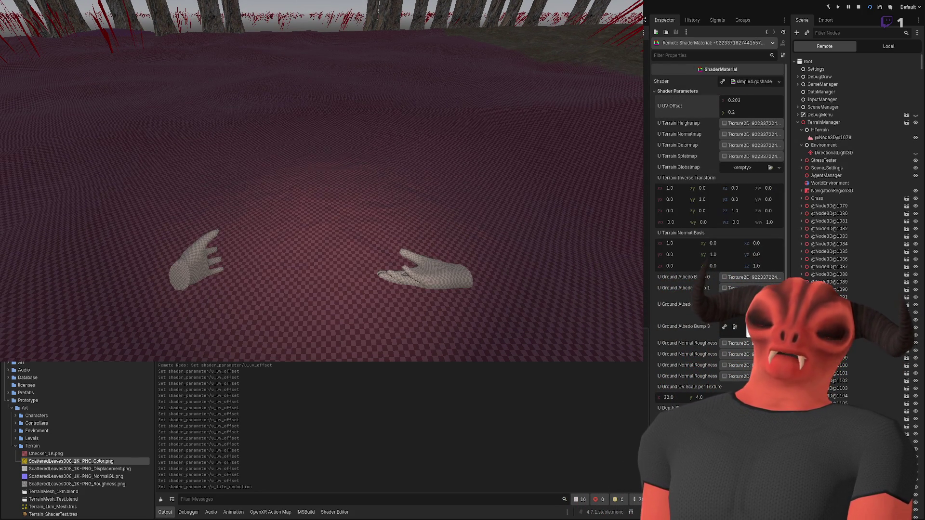
Change simple4.gdshader line 16 to uniform vec2 u_uv_offset = vec2(0.203, 0.203);
click(335, 512)
scroll(352, 387, up, 20)
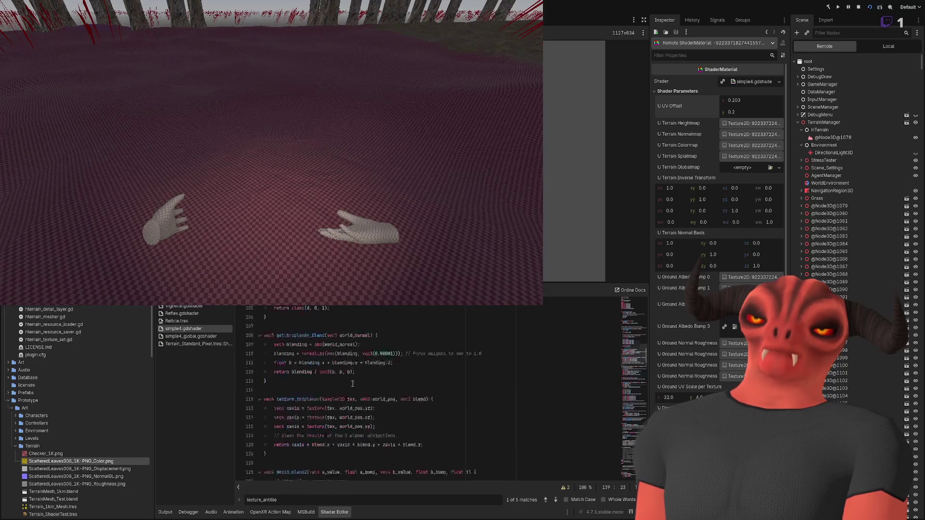
scroll(352, 386, up, 8)
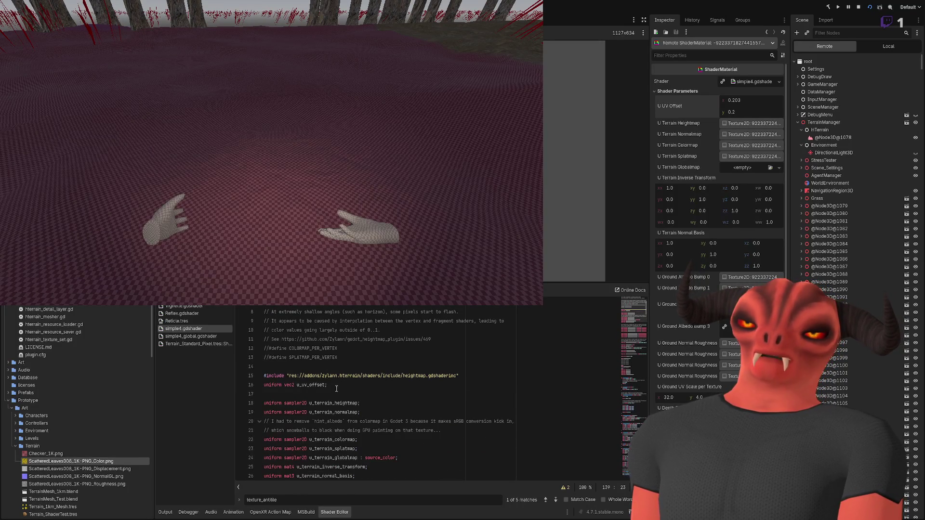
click(326, 384)
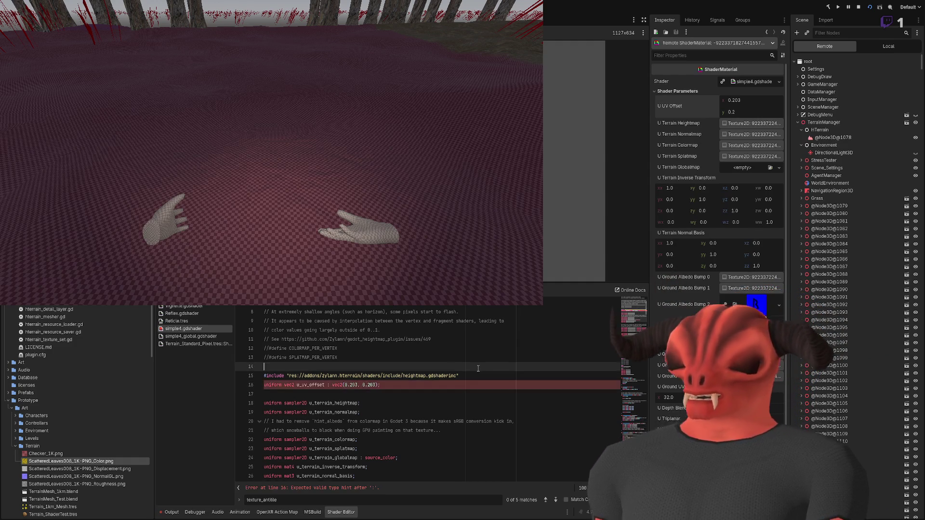
scroll(424, 385, down, 2)
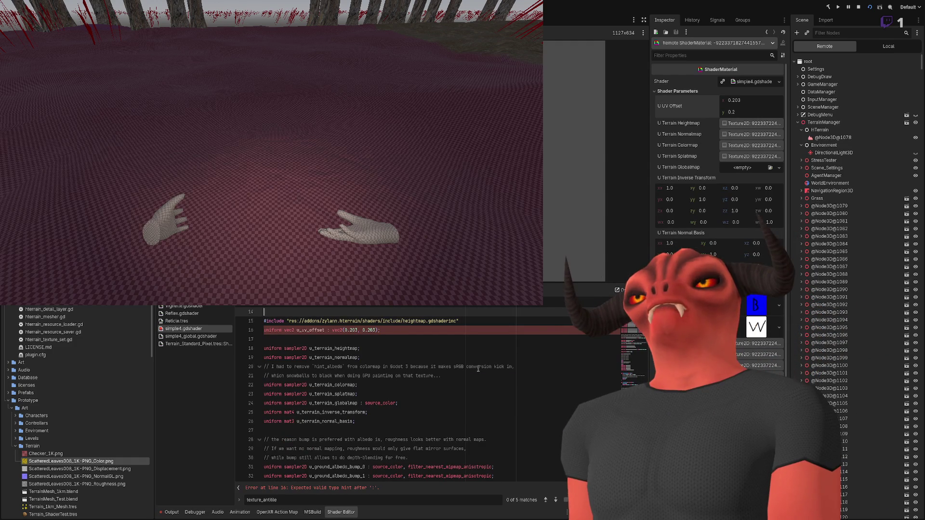
scroll(457, 425, down, 5)
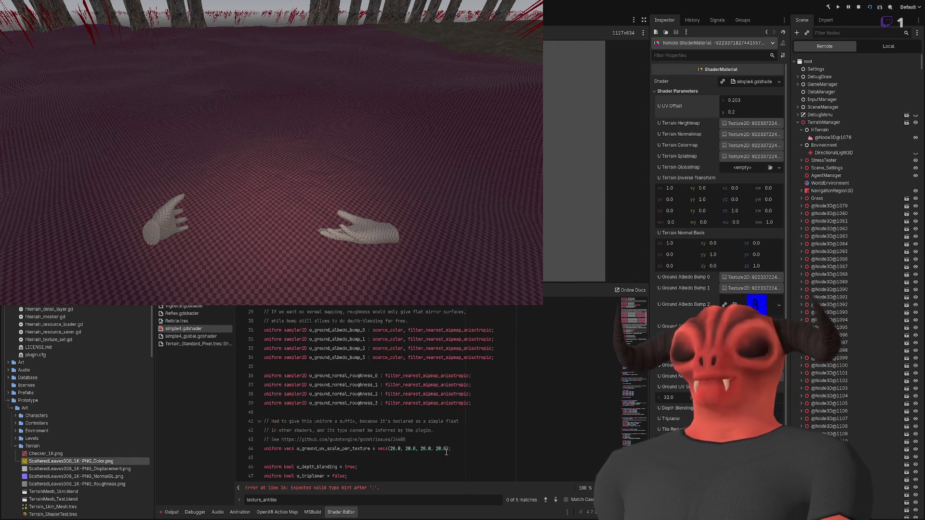
scroll(421, 417, up, 9)
click(326, 440)
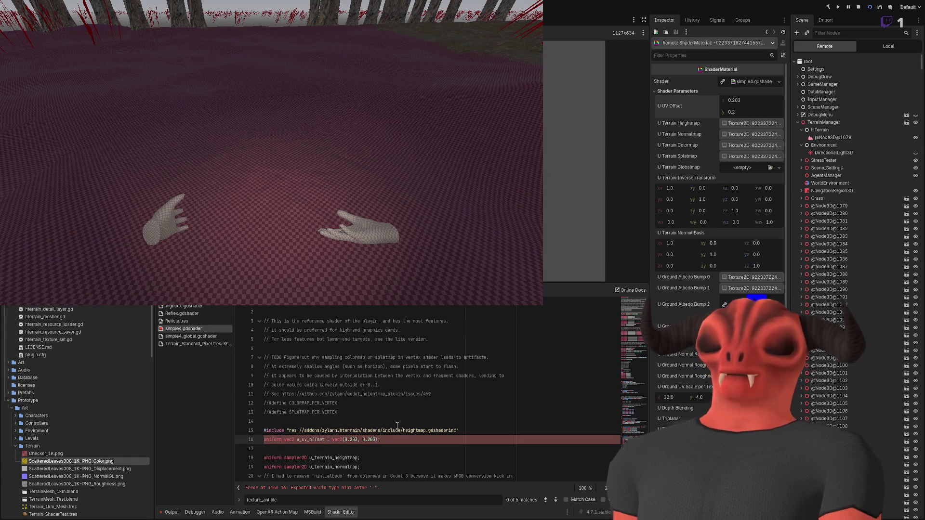
scroll(416, 405, down, 3)
click(471, 385)
scroll(471, 388, down, 10)
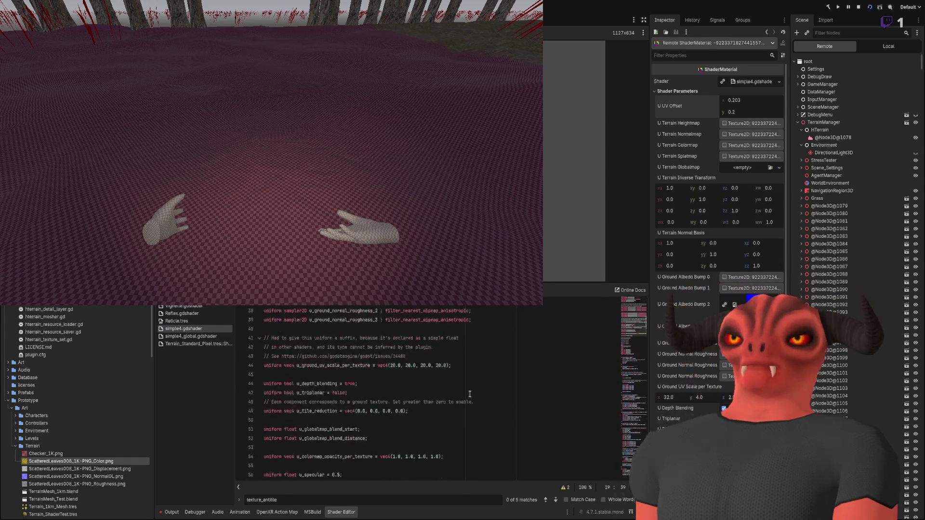
scroll(462, 405, up, 11)
text(03)
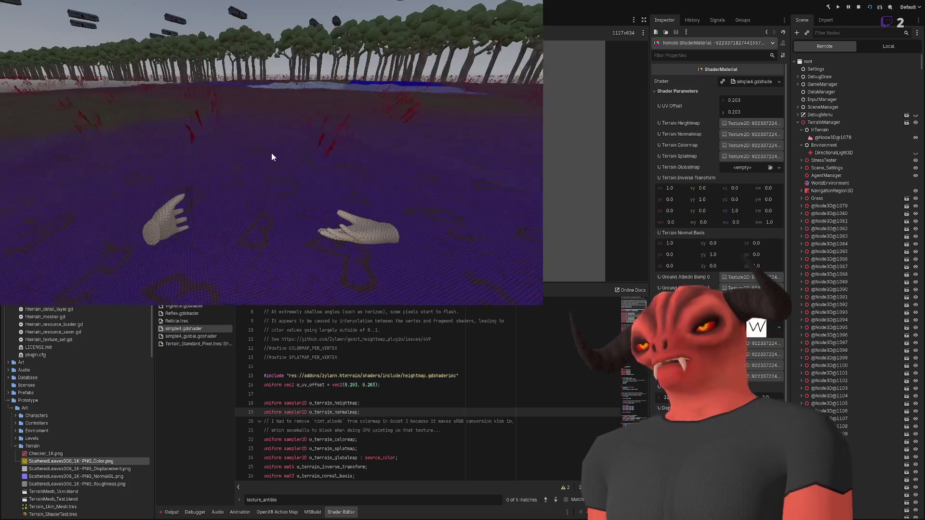
Stop the relaunched VR game after checking the terrain texture
click(859, 7)
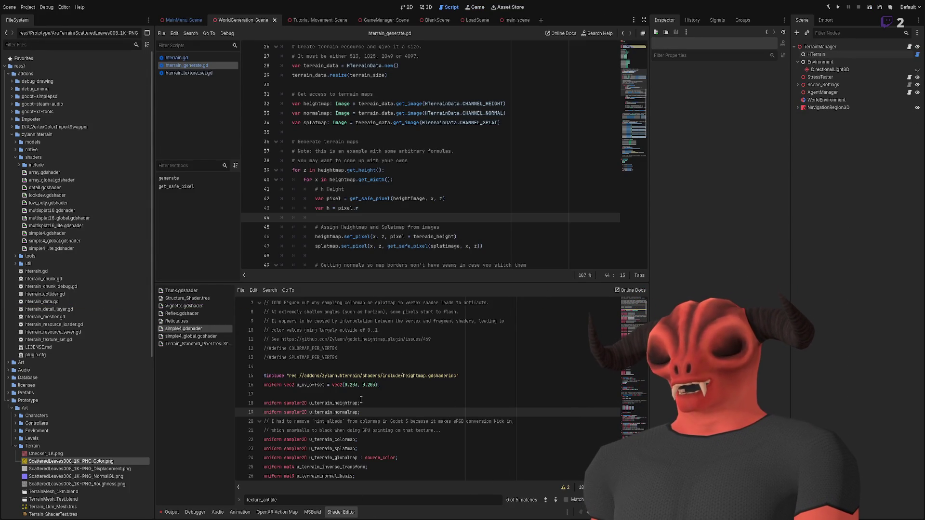
Remove the stray space after uv in texture_antitile and save simple4.gdshader
click(407, 385)
scroll(518, 381, down, 20)
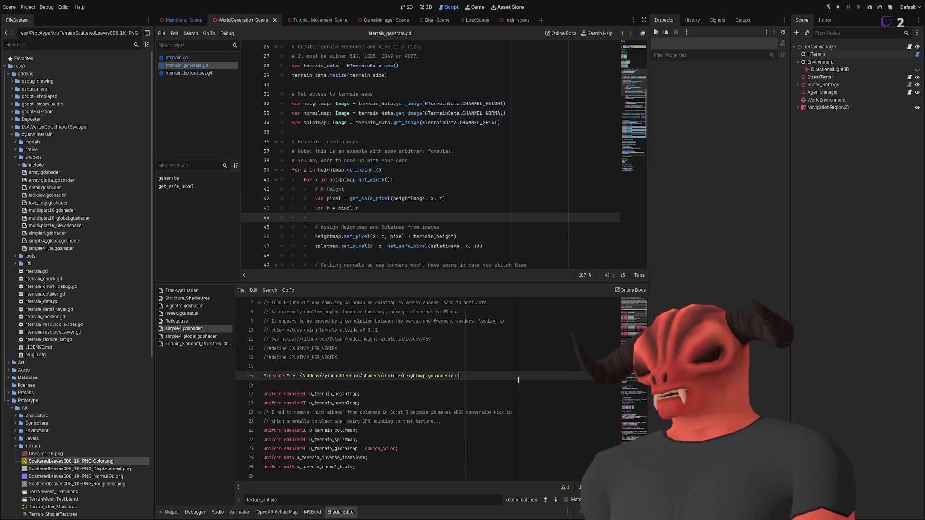
scroll(532, 369, down, 12)
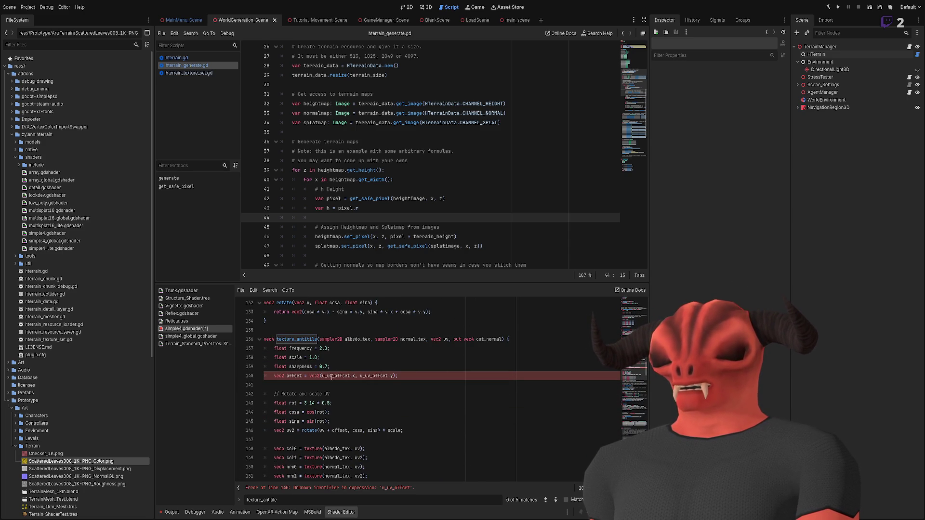
scroll(409, 363, down, 3)
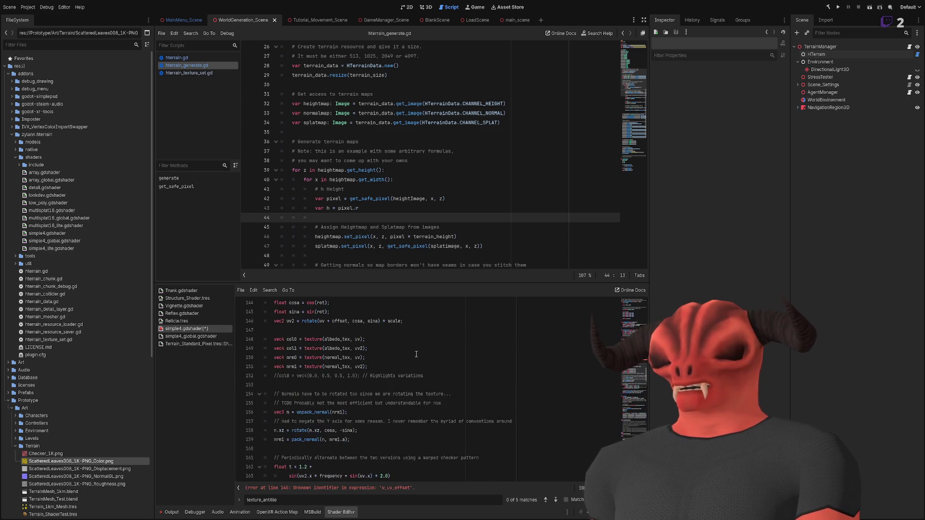
key(F3)
click(338, 413)
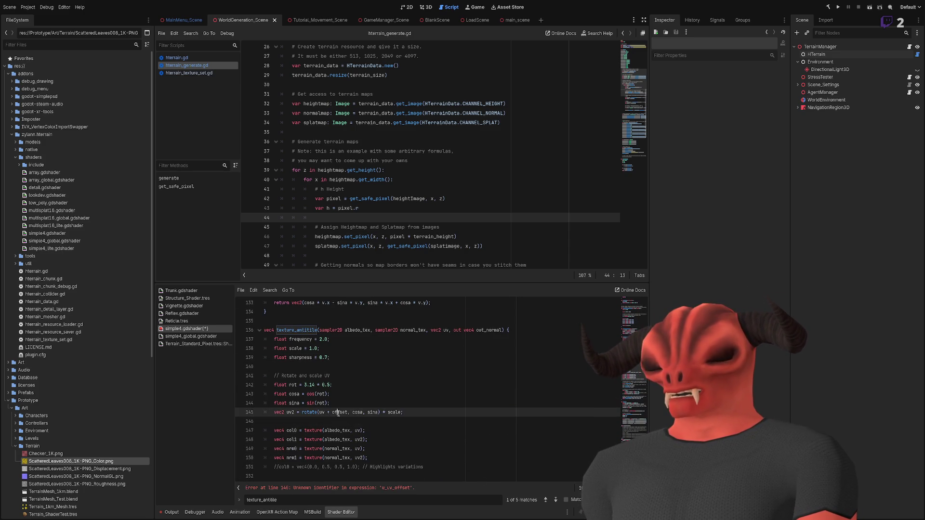
key(BackSpace)
click(400, 402)
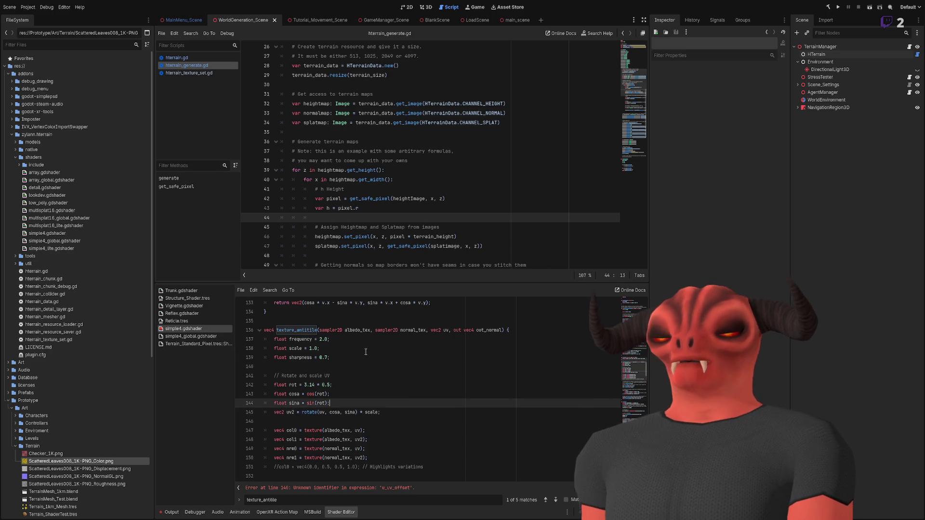
key(ctrl+s)
click(366, 349)
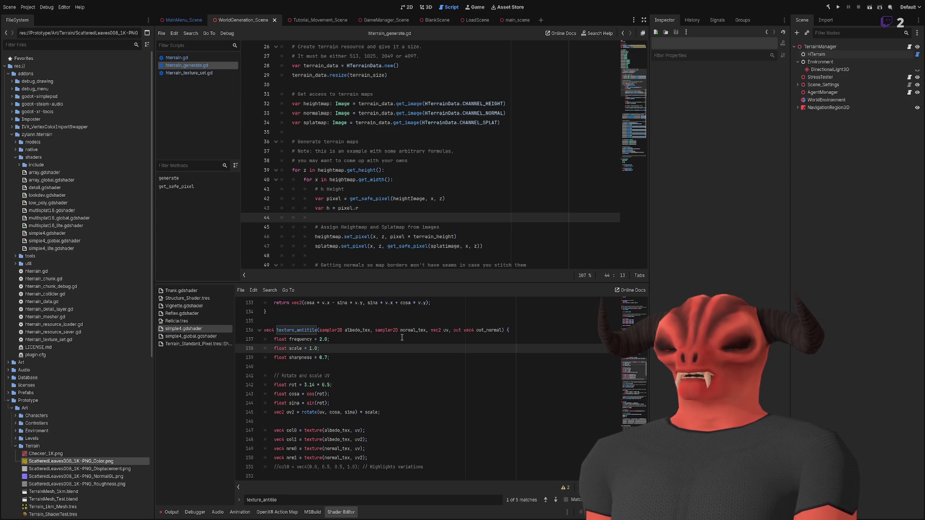
Highlight the rot variable and check its uses on the cosine and sine lines
double_click(292, 386)
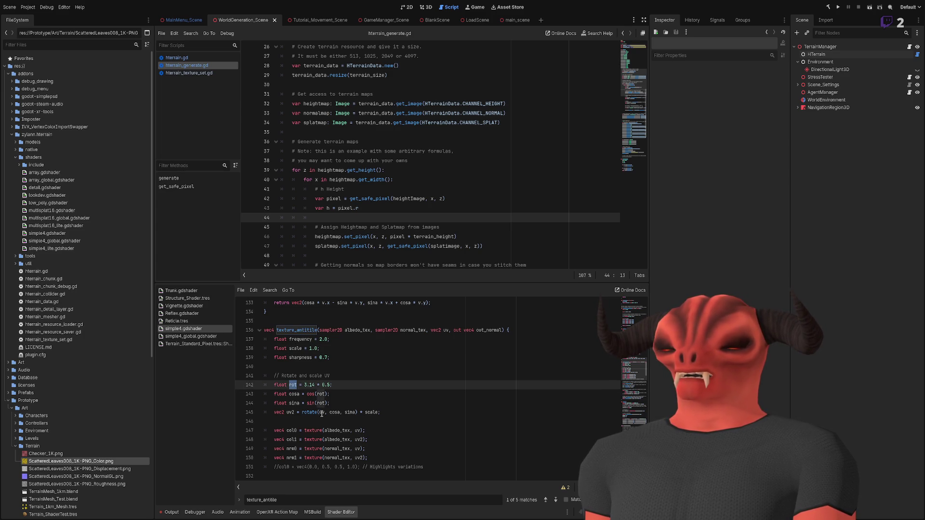
click(288, 395)
click(294, 404)
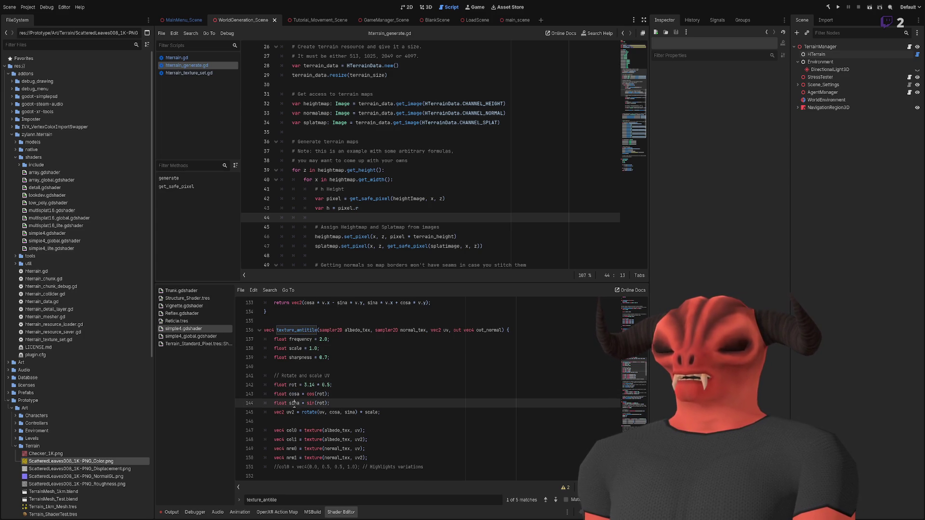
click(348, 385)
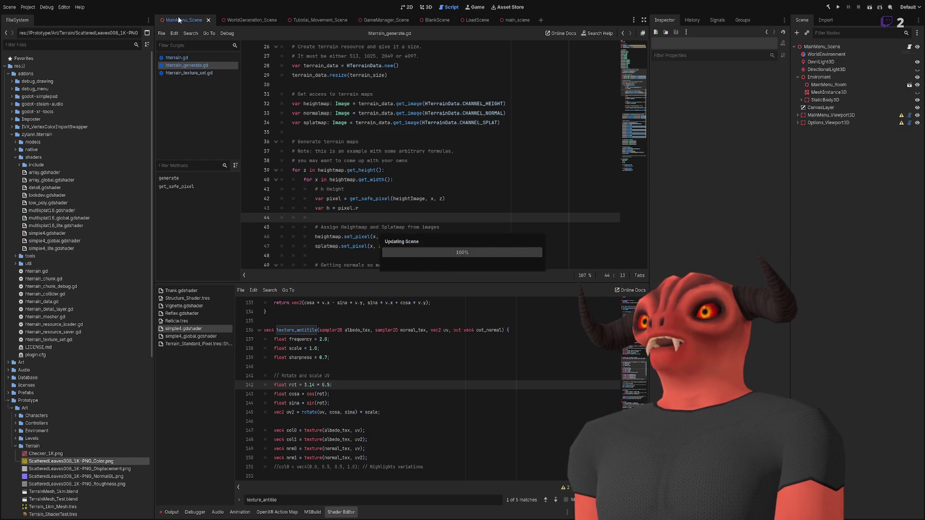
Show WorldGeneration_Scene in the 3D view, tilt toward the sky, and run the project
click(508, 20)
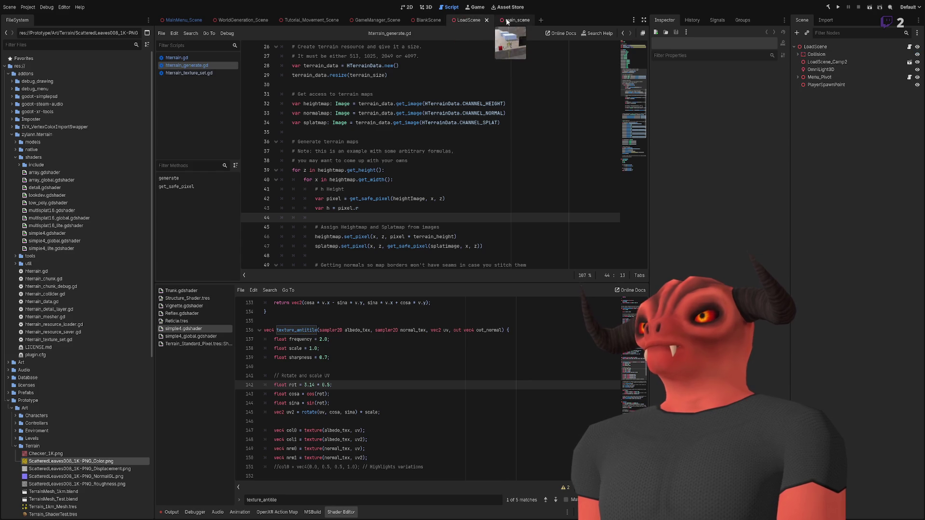
click(267, 19)
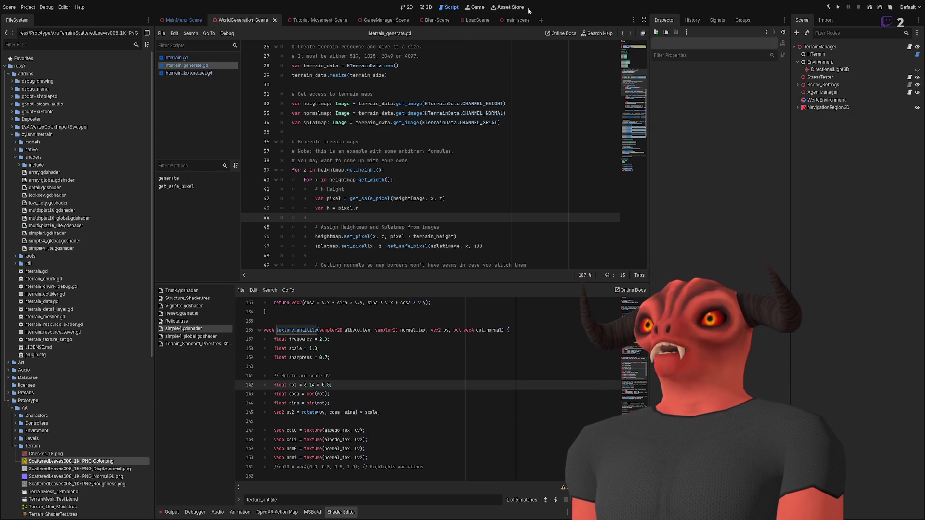
click(430, 7)
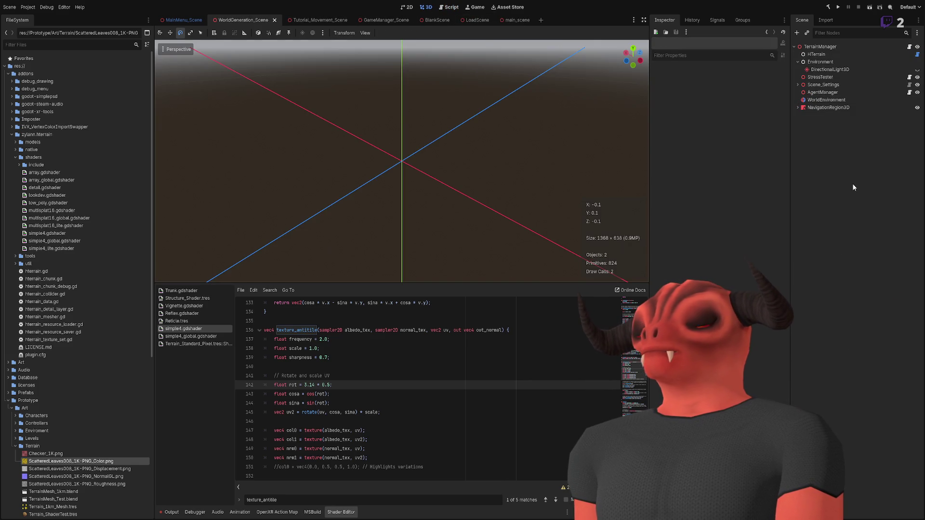
drag(496, 113, 489, 72)
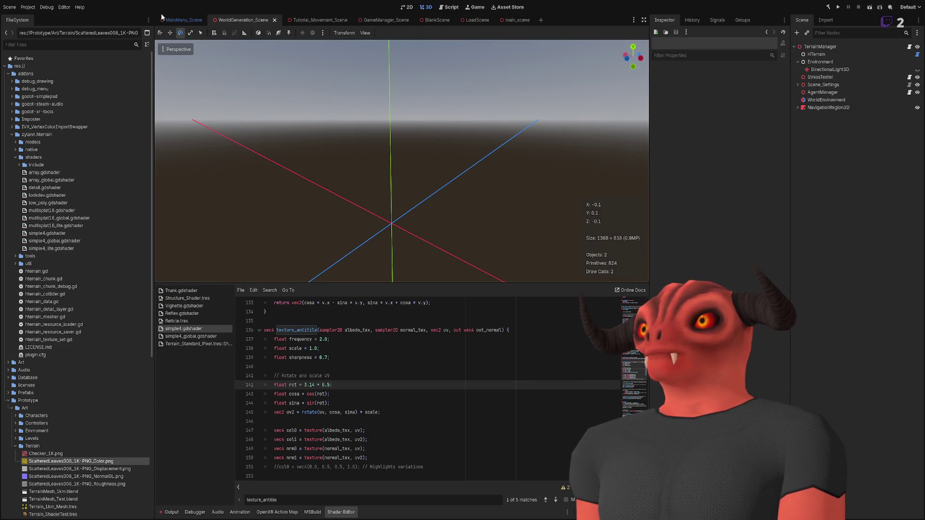
click(183, 20)
click(236, 21)
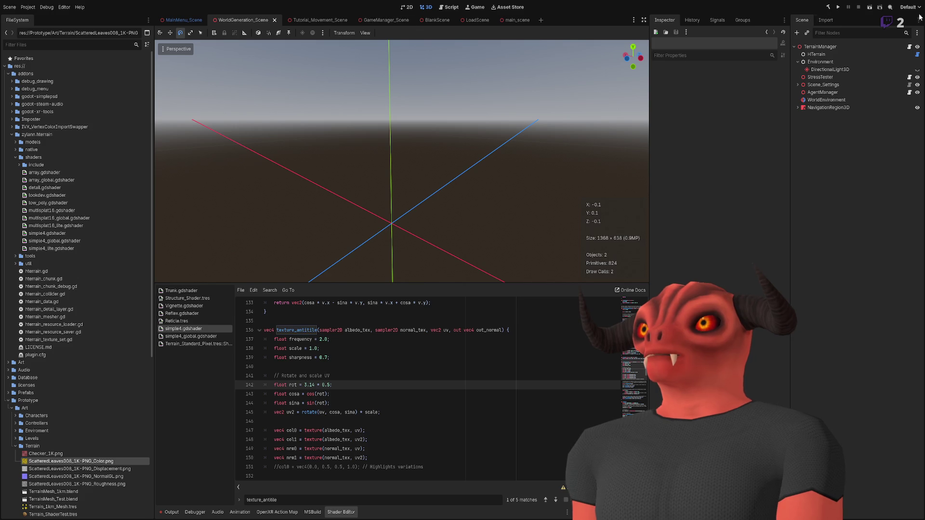
click(840, 7)
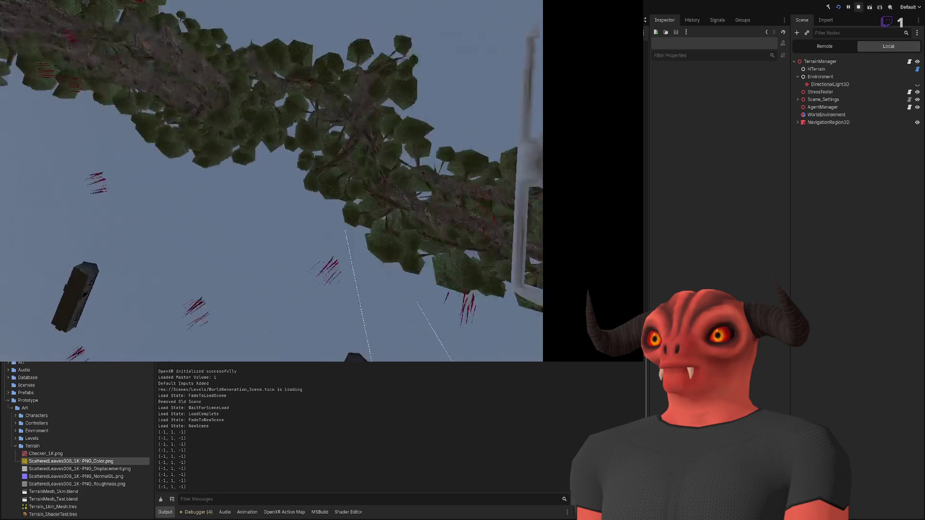
Stop the running VR game with F8
key(F8)
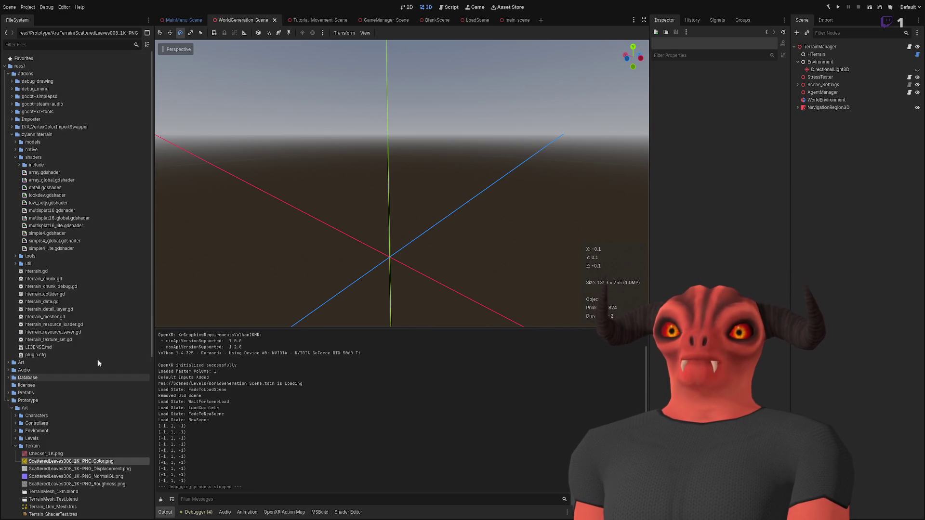
Enable Smooth Turn and Debug Mode on the Player_VR root node, then run the project
scroll(97, 363, down, 5)
double_click(41, 466)
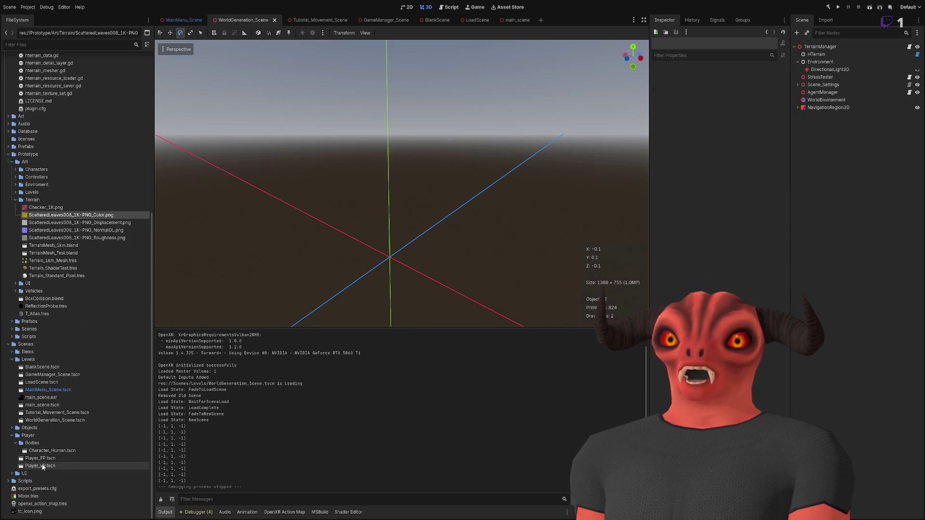
click(815, 47)
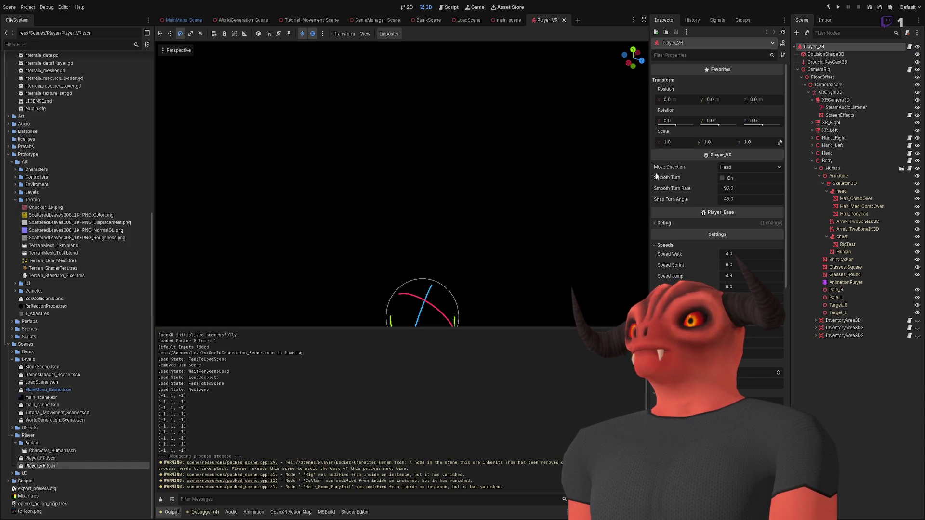
click(722, 178)
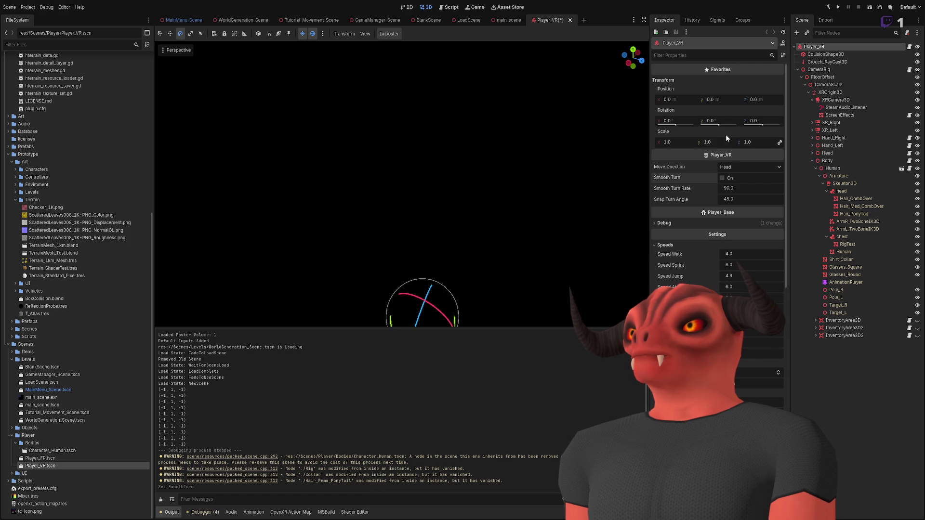
click(707, 227)
click(726, 232)
click(707, 223)
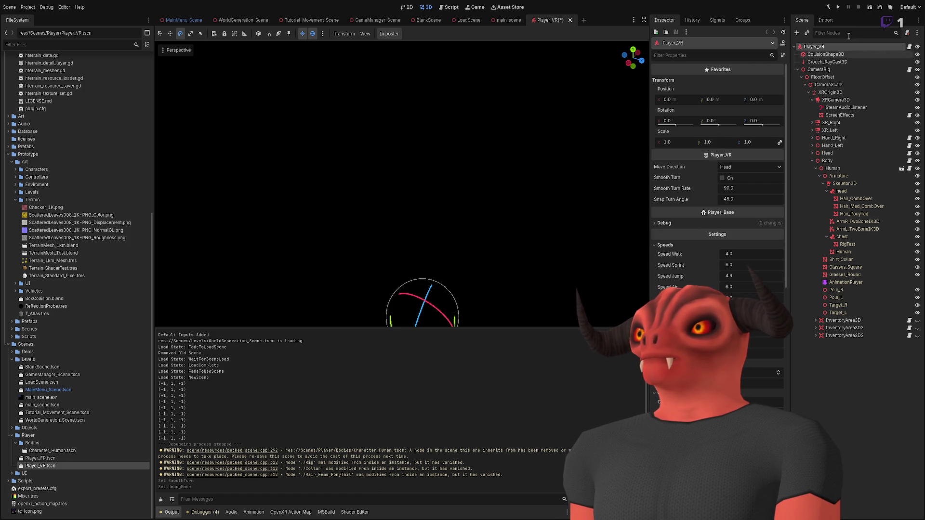
click(838, 7)
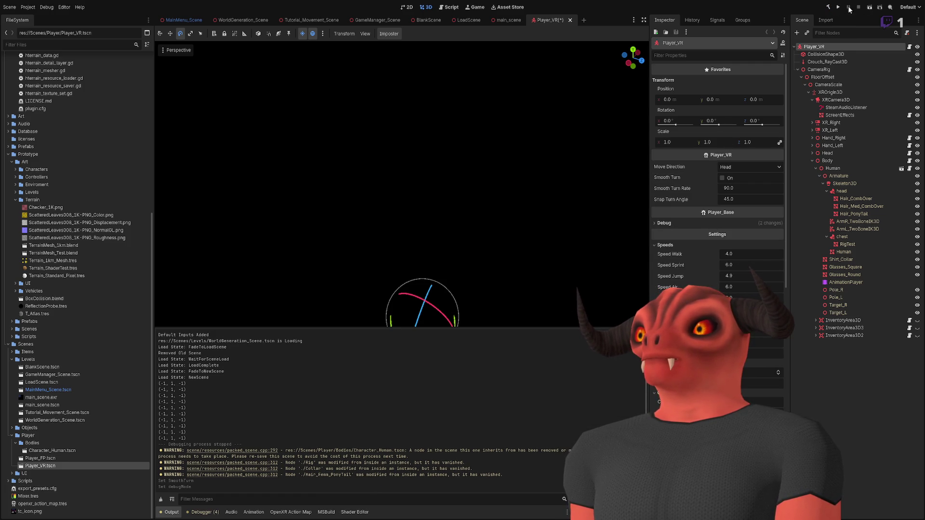
click(838, 7)
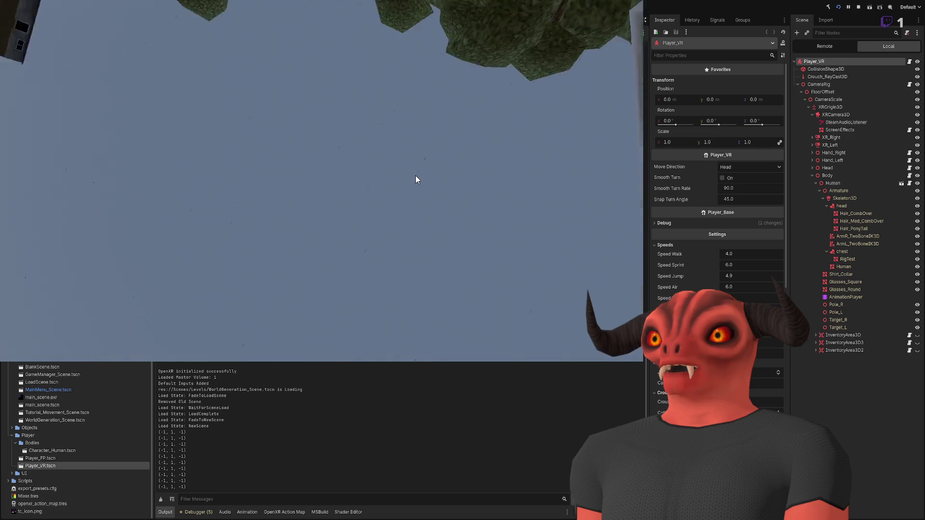
Switch the Scene dock to the Remote tree of the running game
click(829, 49)
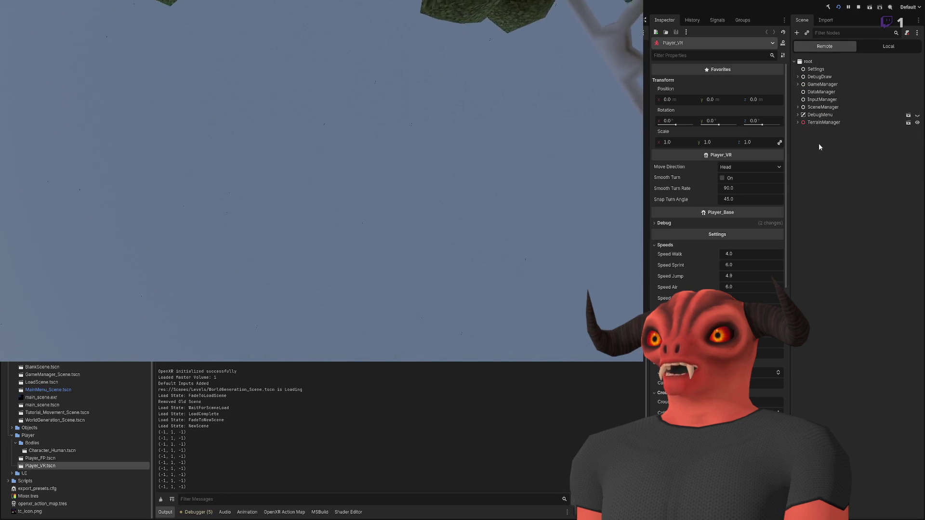
Expand TerrainManager and Environment in the live tree, inspect WorldEnvironment, then stop the game
click(798, 122)
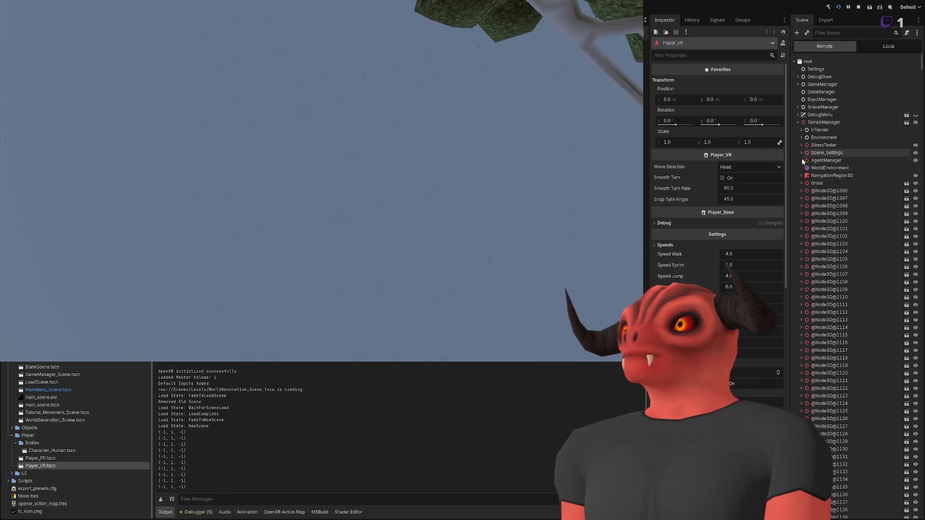
click(803, 169)
click(802, 137)
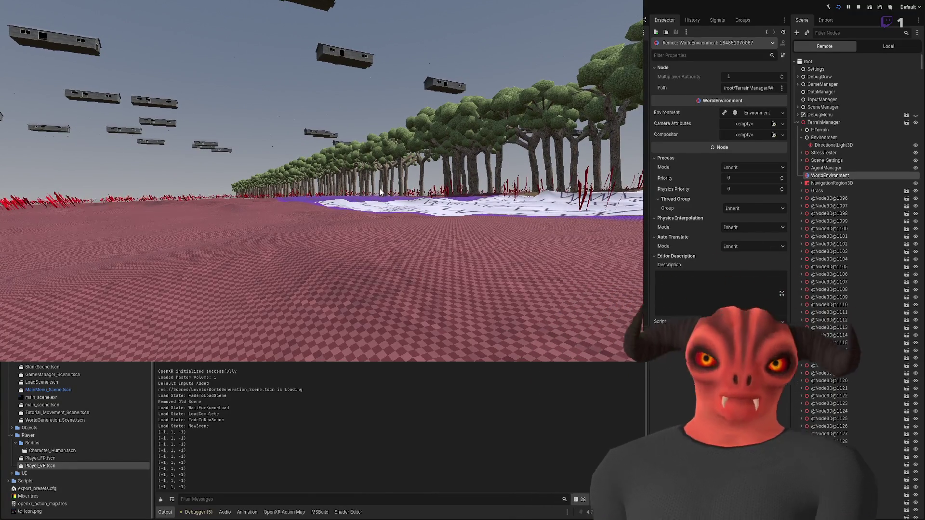
key(F8)
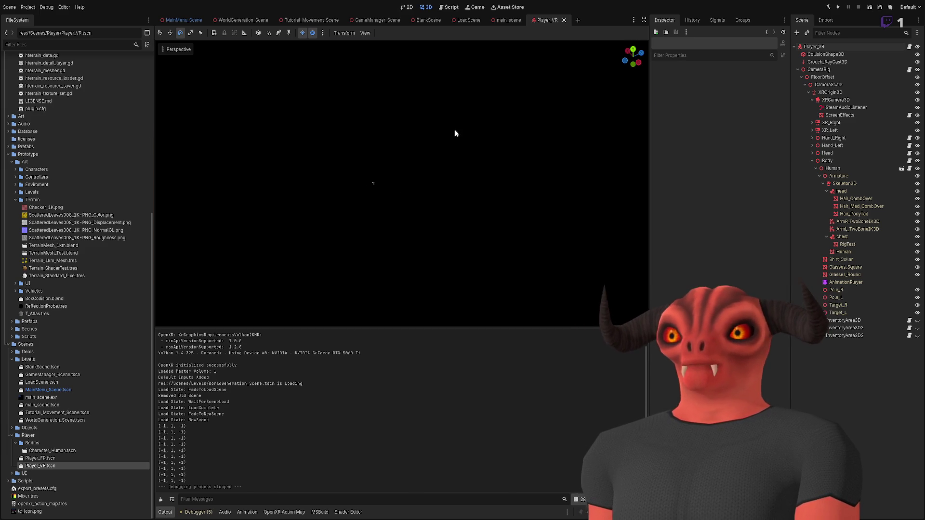
Check the Player_VR root node's settings, with Smooth Turn still on, then deselect it
click(814, 46)
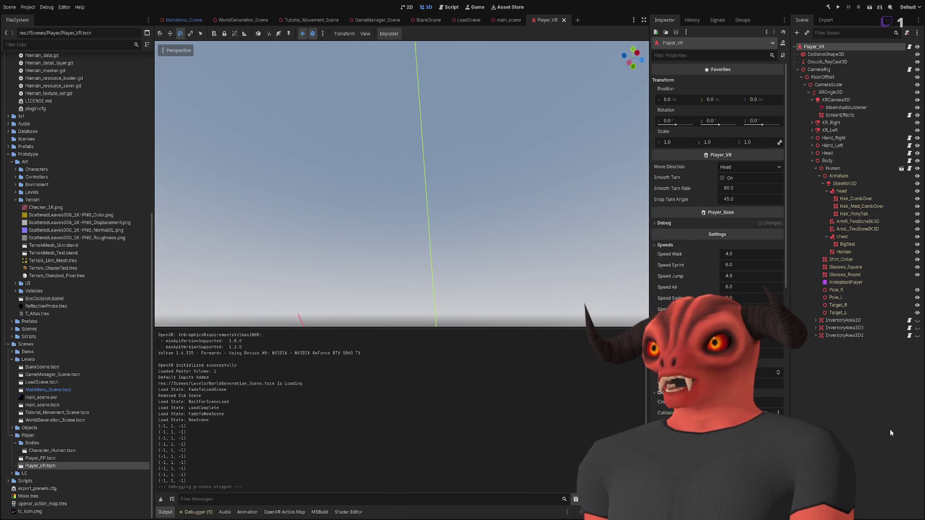
click(890, 431)
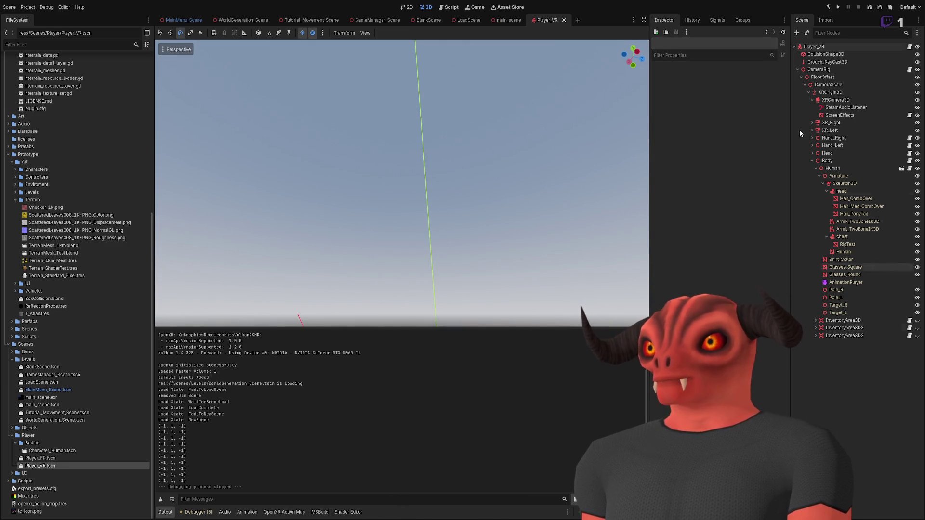